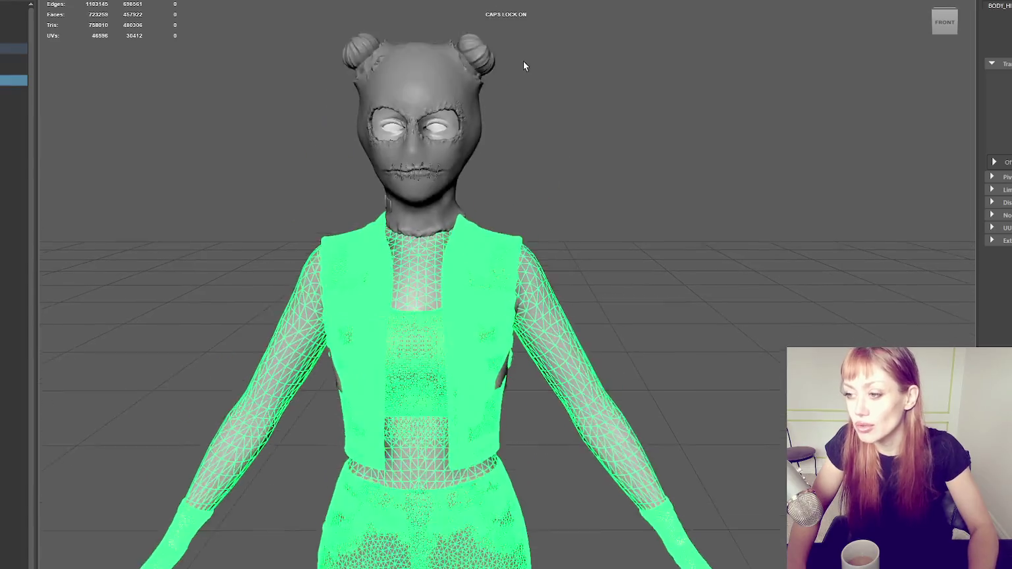
Inspect the high-poly character's head from several angles, selecting and deselecting it.
click(463, 131)
alt+drag(538, 120, 647, 126)
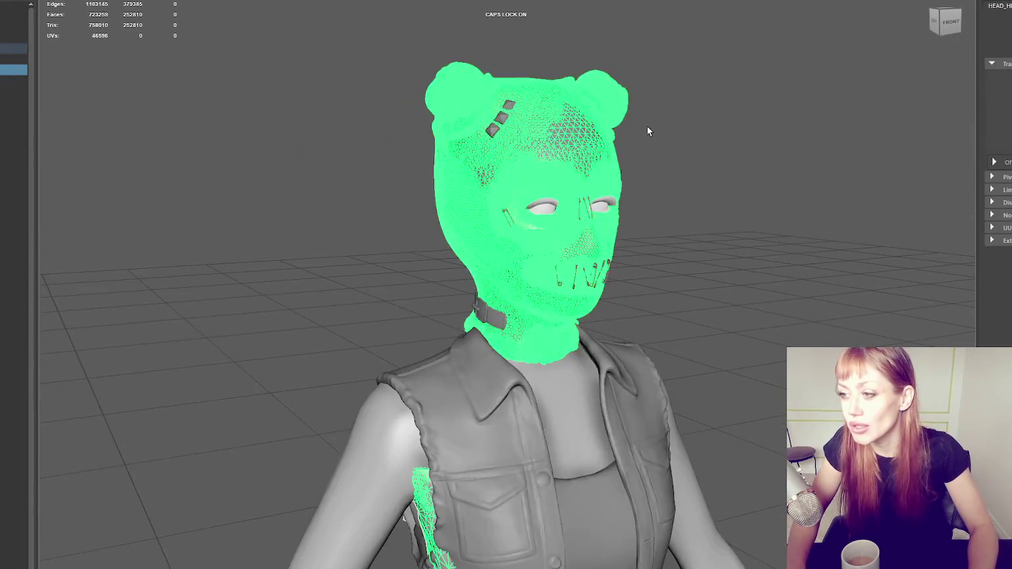
click(594, 156)
scroll(570, 111, up, 2)
scroll(472, 64, down, 1)
mouse_move(472, 64)
alt+mouse_down()
mouse_move(442, 52)
mouse_move(467, 109)
alt+mouse_up()
scroll(375, 163, up, 2)
click(376, 164)
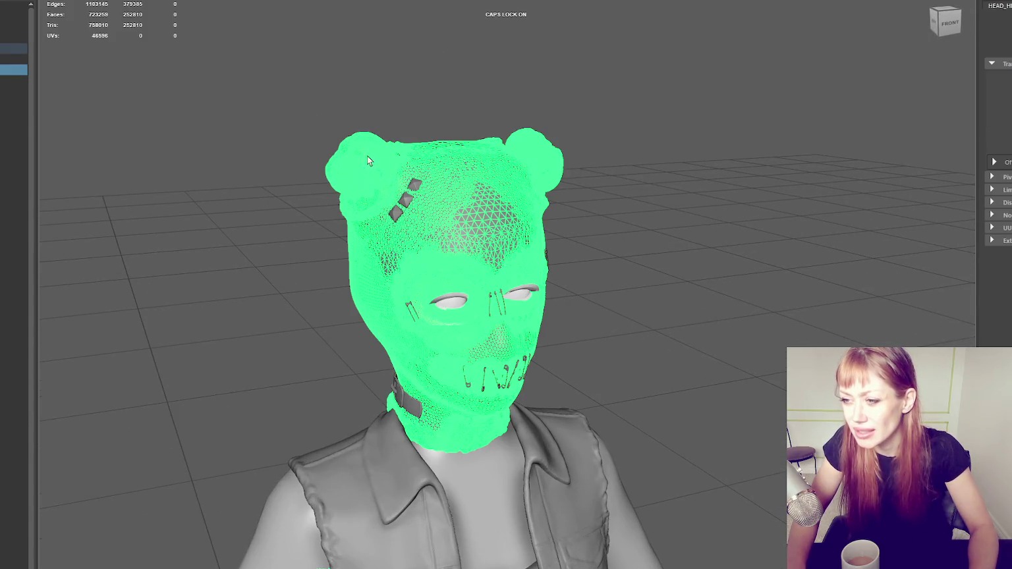
click(399, 119)
alt+drag(399, 118, 422, 118)
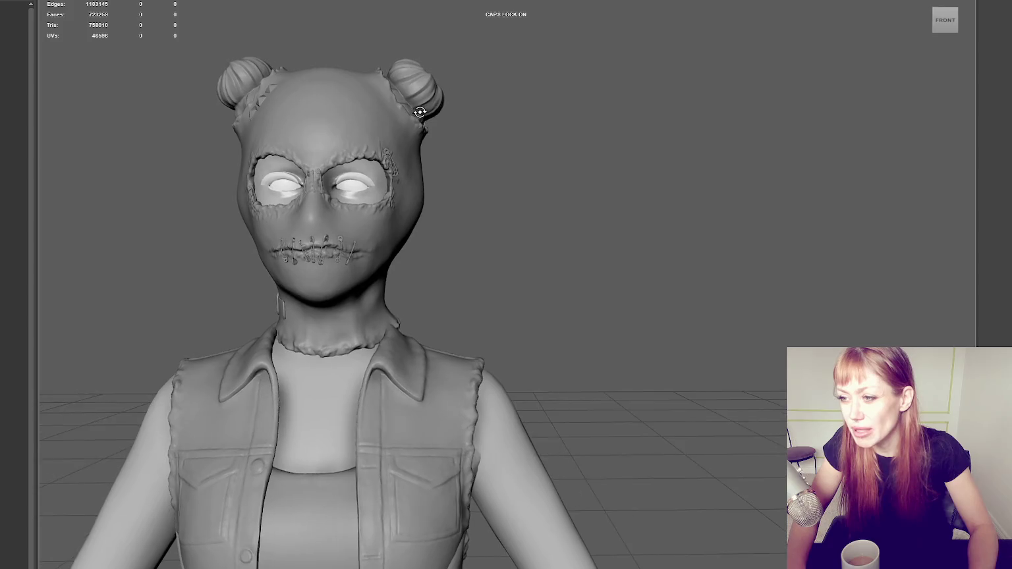
Pull back from the head to frame the full body from the front.
click(254, 108)
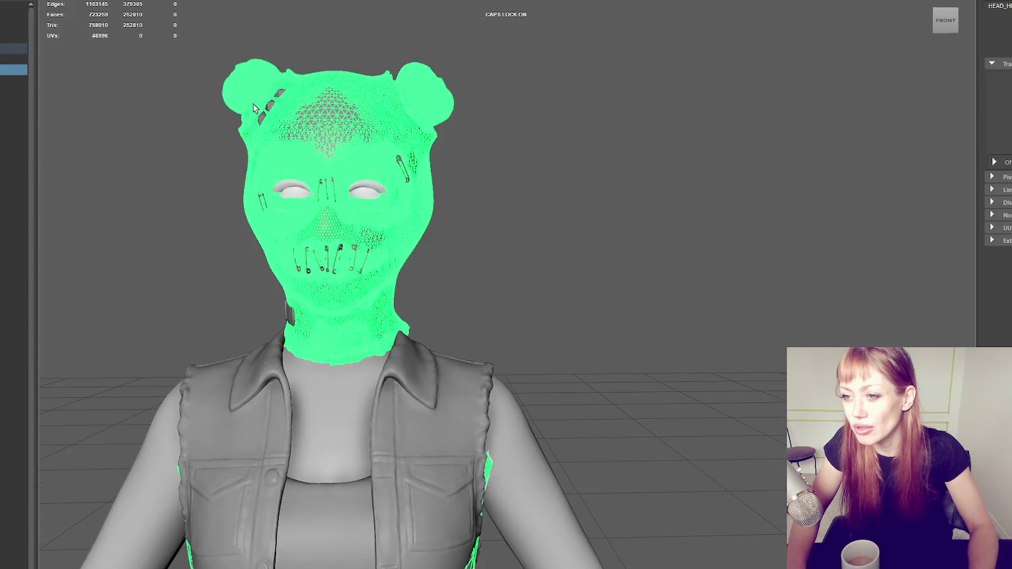
alt+right_drag(442, 209, 487, 64)
alt+middle_drag(487, 65, 508, 106)
mouse_move(509, 107)
alt+right_down()
mouse_move(526, 148)
mouse_move(652, 249)
alt+right_up()
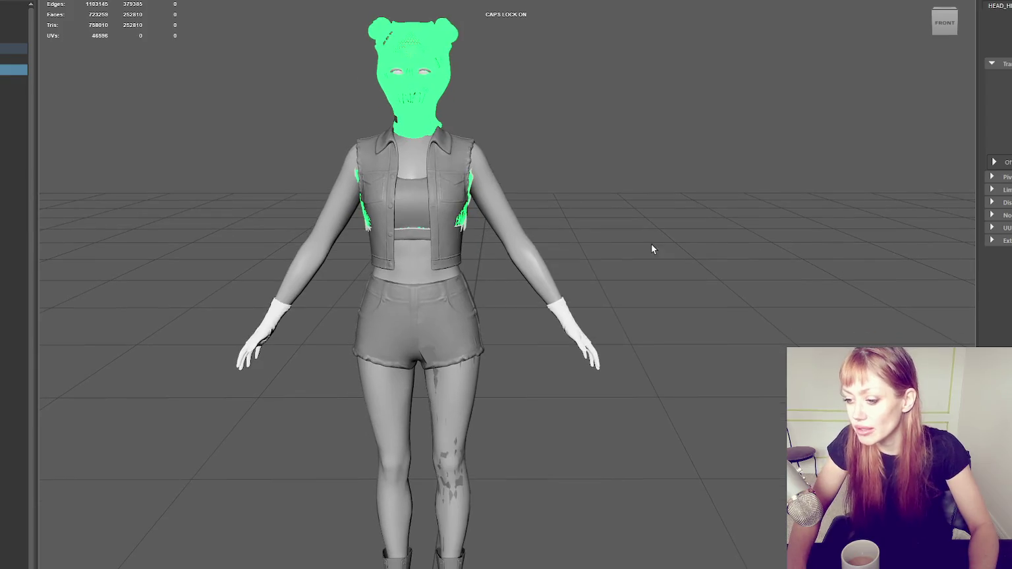
Select the body, then the low-poly leg retopology mesh at the hips and shorts.
click(428, 353)
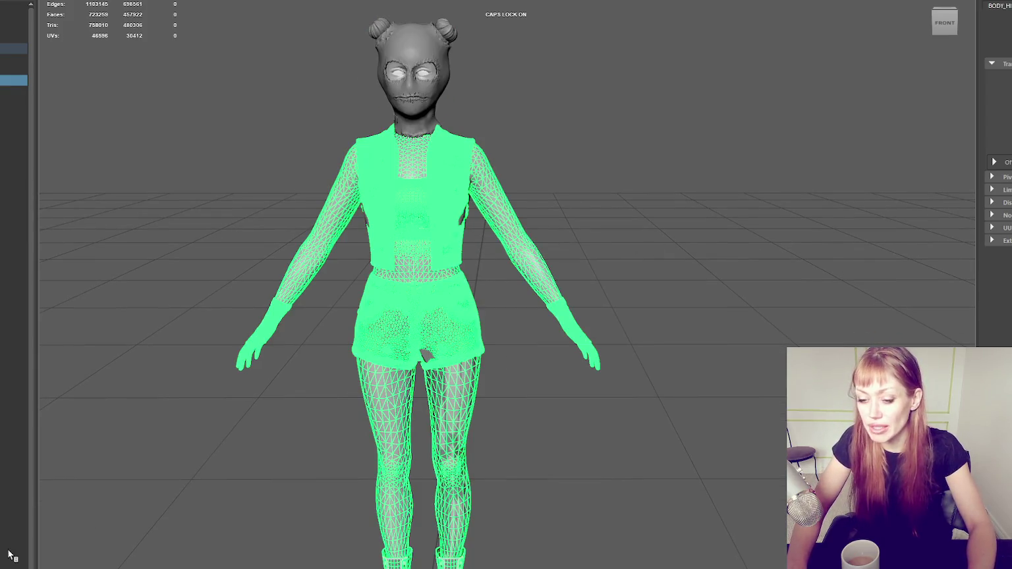
scroll(414, 386, up, 3)
alt+middle_drag(355, 398, 445, 261)
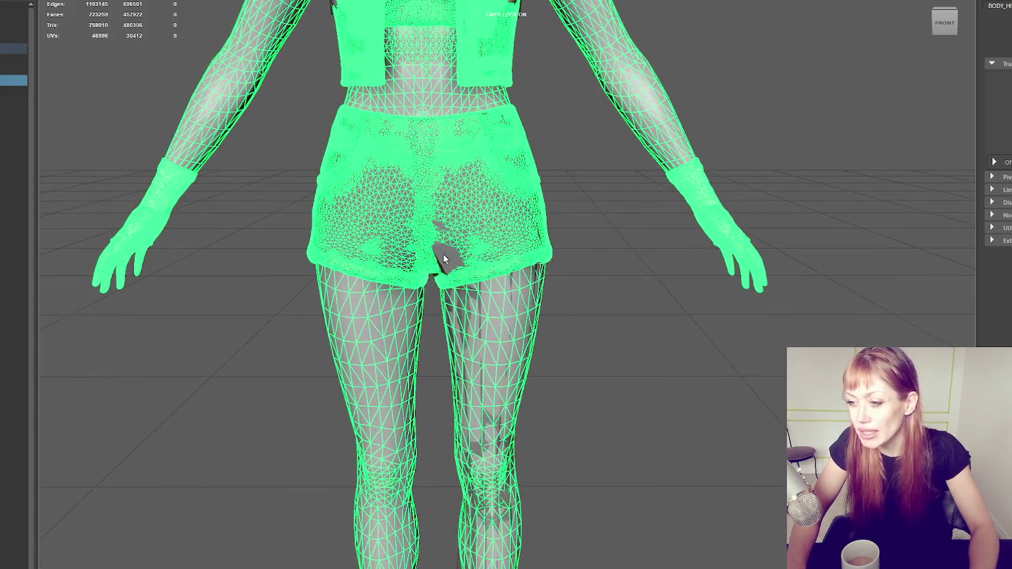
click(445, 260)
alt+right_drag(588, 322, 569, 323)
key(ctrl+1)
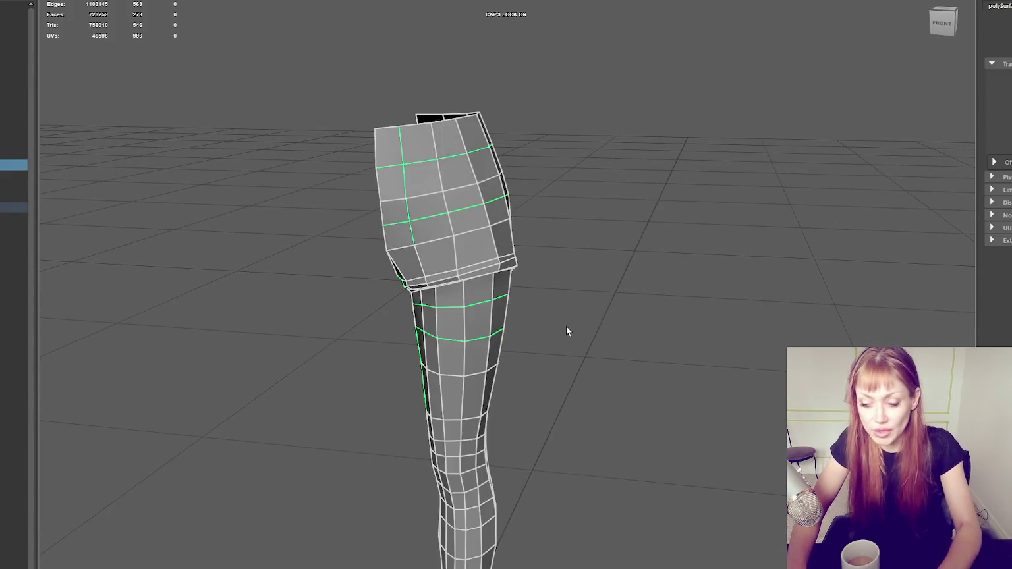
mouse_move(538, 289)
alt+mouse_down()
mouse_move(713, 275)
mouse_move(654, 255)
mouse_move(609, 263)
mouse_move(797, 285)
mouse_move(610, 270)
mouse_move(505, 291)
mouse_move(353, 296)
mouse_move(479, 296)
mouse_move(350, 273)
mouse_move(260, 287)
mouse_move(535, 255)
mouse_move(797, 253)
mouse_move(621, 242)
mouse_move(791, 257)
mouse_move(687, 250)
alt+mouse_up()
click(686, 275)
Exit isolation with Ctrl+1 to restore the full character and view the legs and boots.
key(ctrl+1)
alt+middle_drag(608, 440, 544, 80)
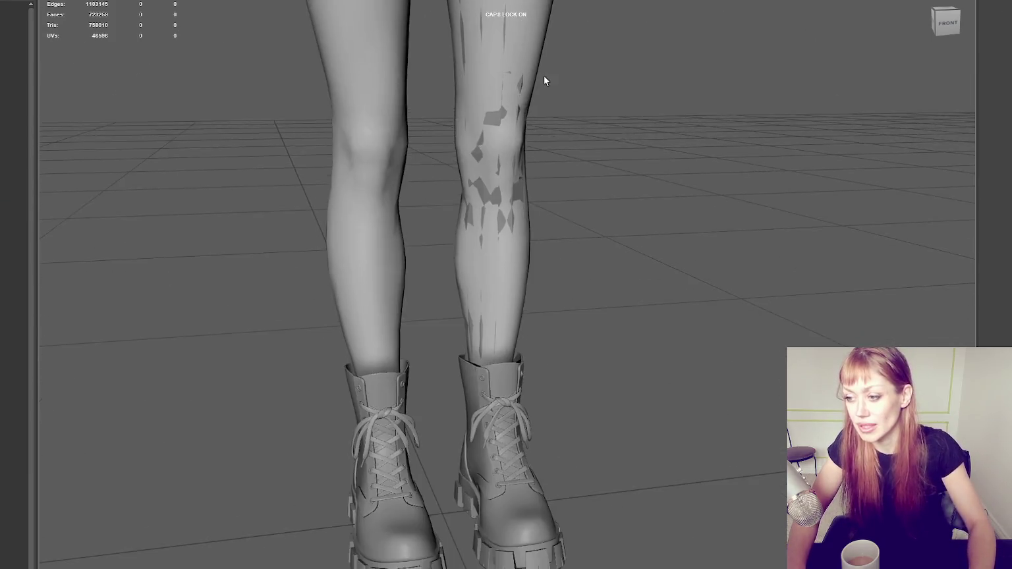
scroll(544, 75, down, 3)
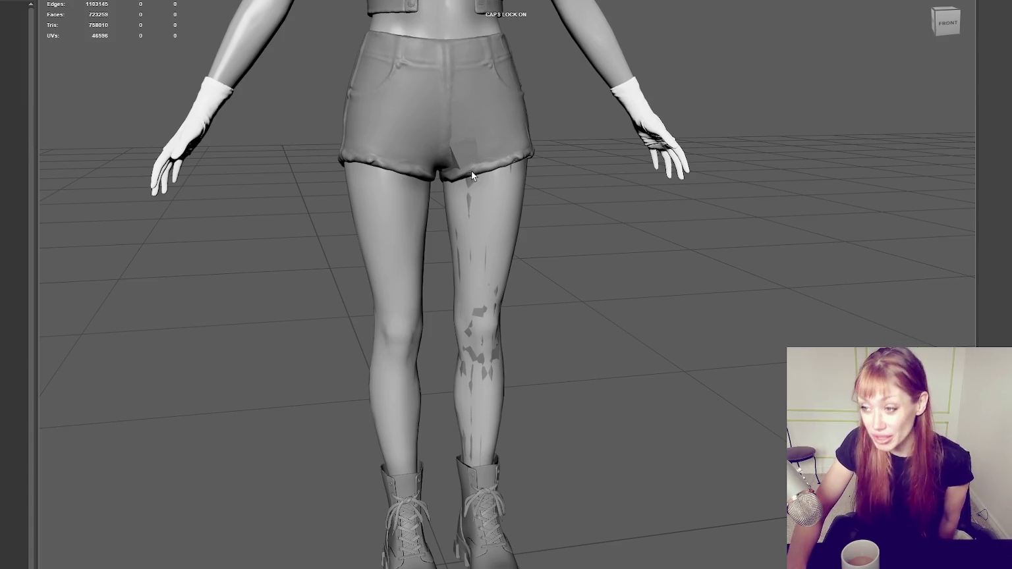
scroll(489, 97, up, 1)
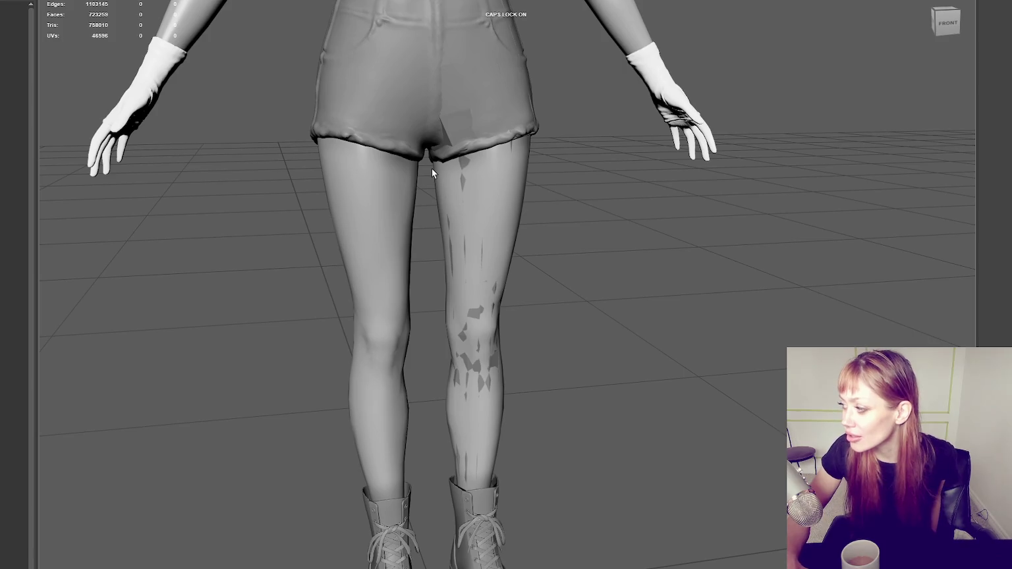
scroll(557, 238, down, 2)
scroll(581, 142, down, 3)
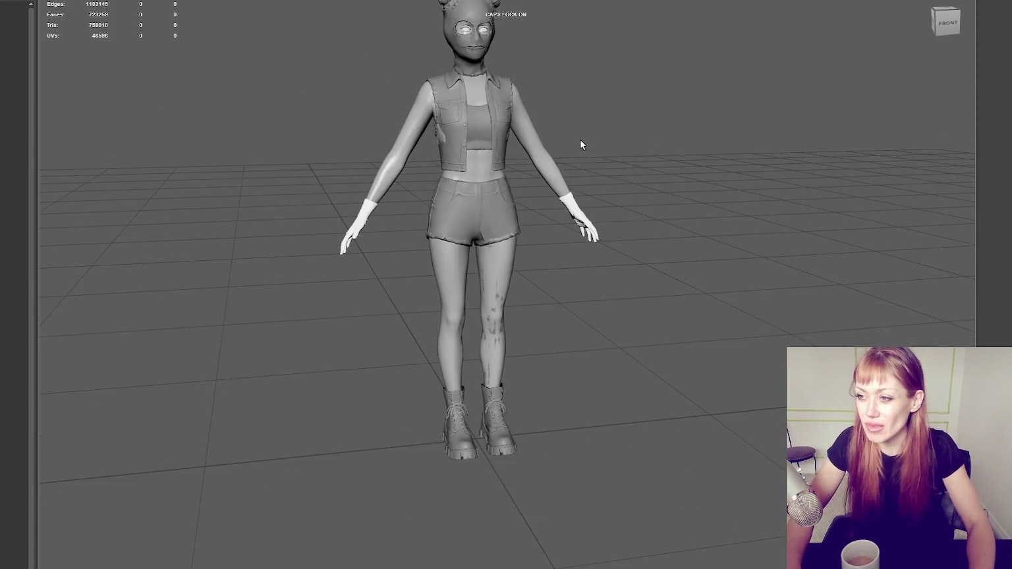
scroll(434, 29, down, 1)
Level to a front view, frame the whole character, then clear the selection.
alt+drag(468, 507, 527, 433)
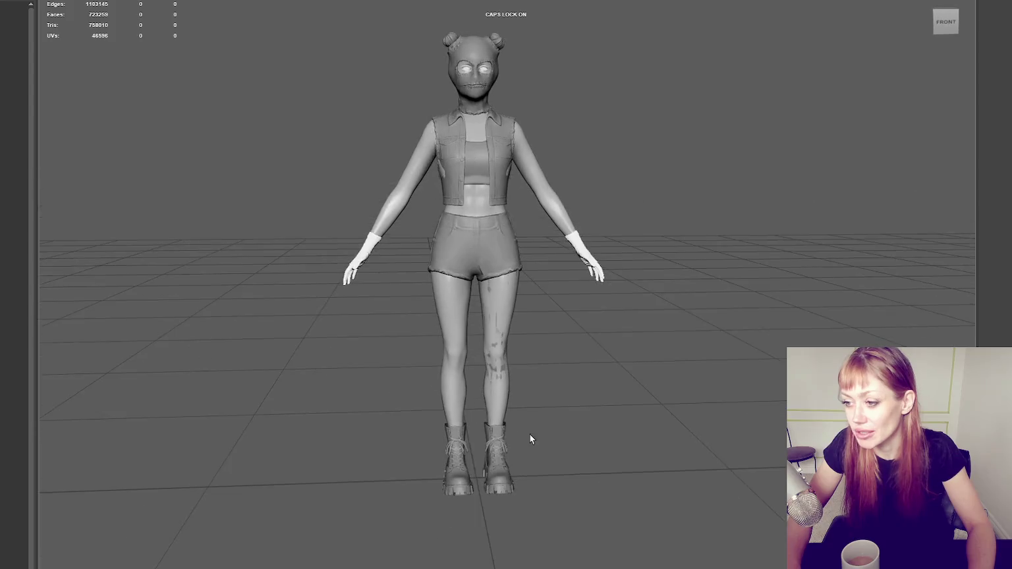
scroll(527, 434, up, 3)
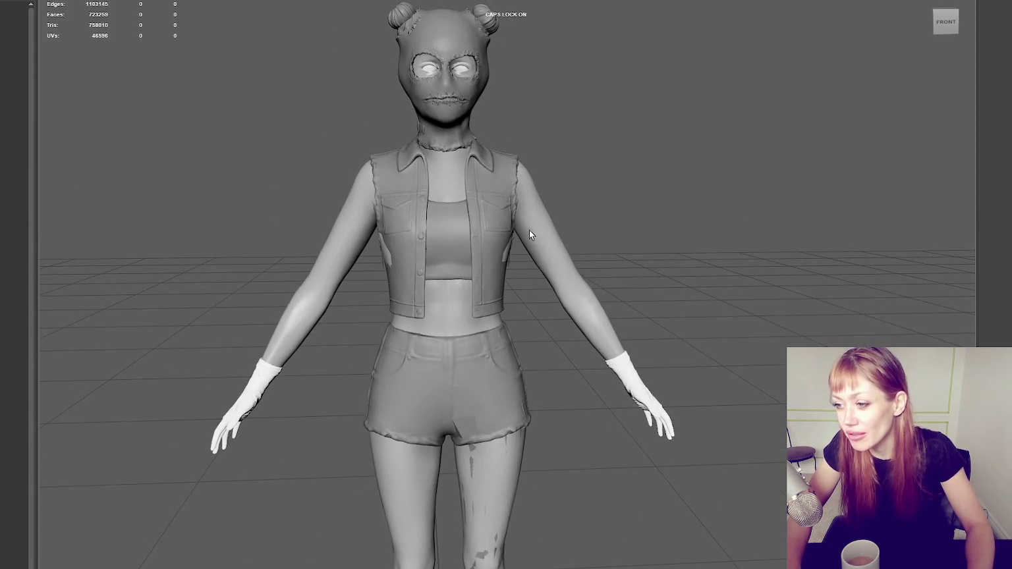
alt+middle_drag(375, 74, 558, 342)
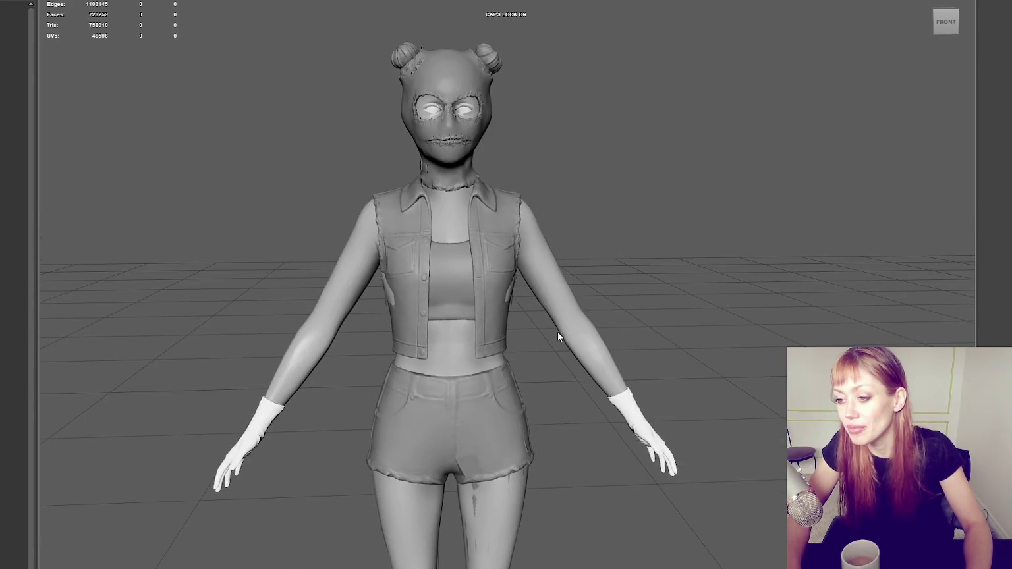
scroll(569, 303, up, 3)
key(ctrl+a)
key(z)
click(669, 189)
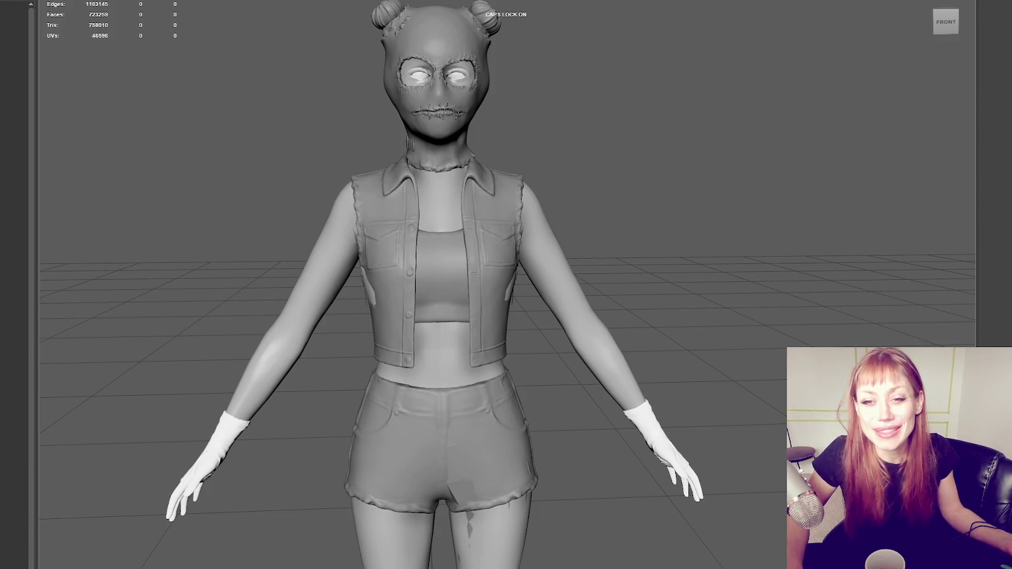
Zoom out on the complete high-poly character in the front view.
scroll(144, 205, down, 2)
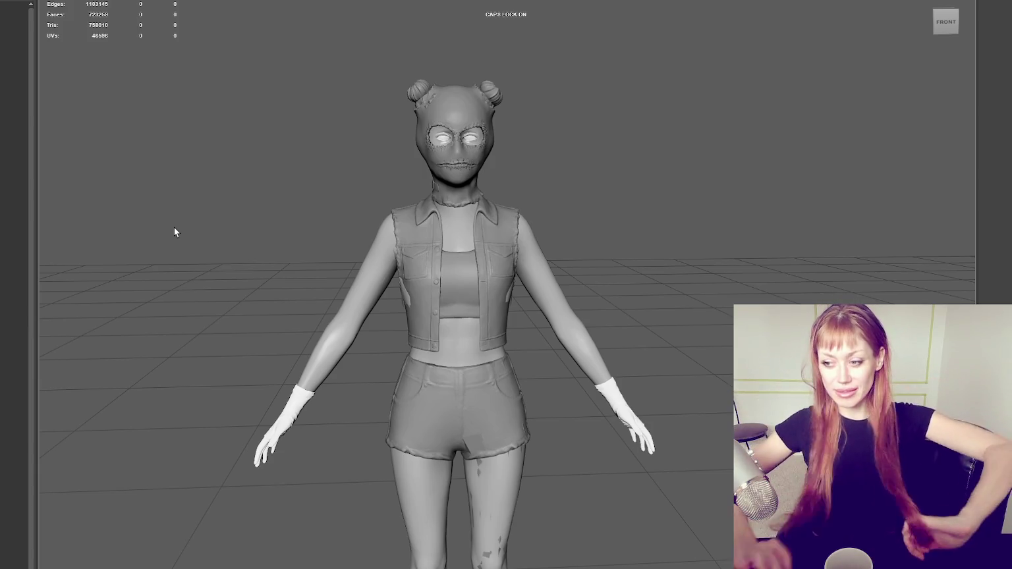
Select the legs and boots and zoom into a close-up of the boots.
click(517, 422)
alt+middle_drag(537, 422, 513, 131)
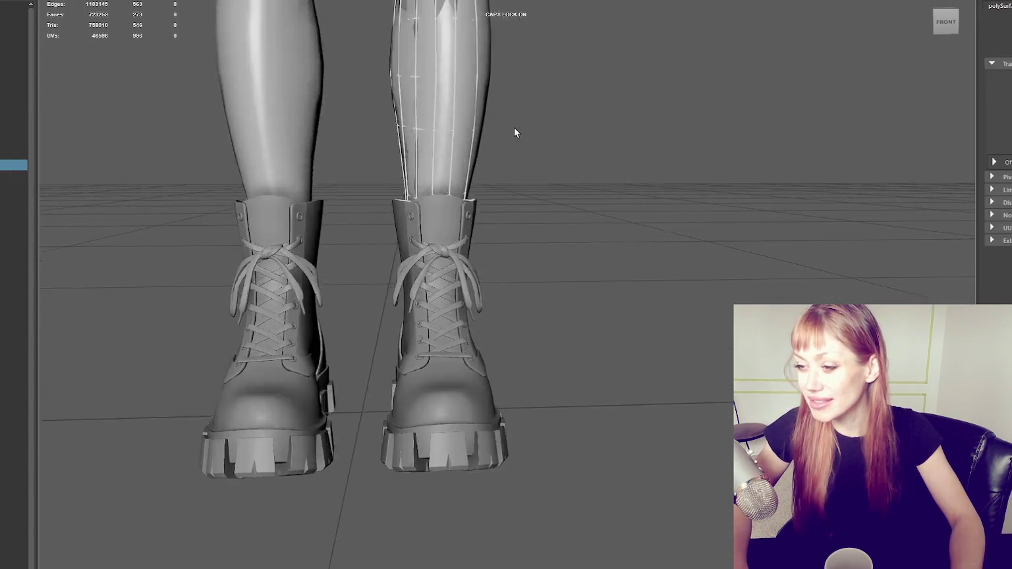
alt+right_drag(513, 131, 571, 169)
mouse_move(572, 169)
alt+mouse_down()
mouse_move(391, 194)
mouse_move(529, 189)
mouse_move(603, 219)
mouse_move(481, 341)
mouse_move(506, 237)
alt+mouse_up()
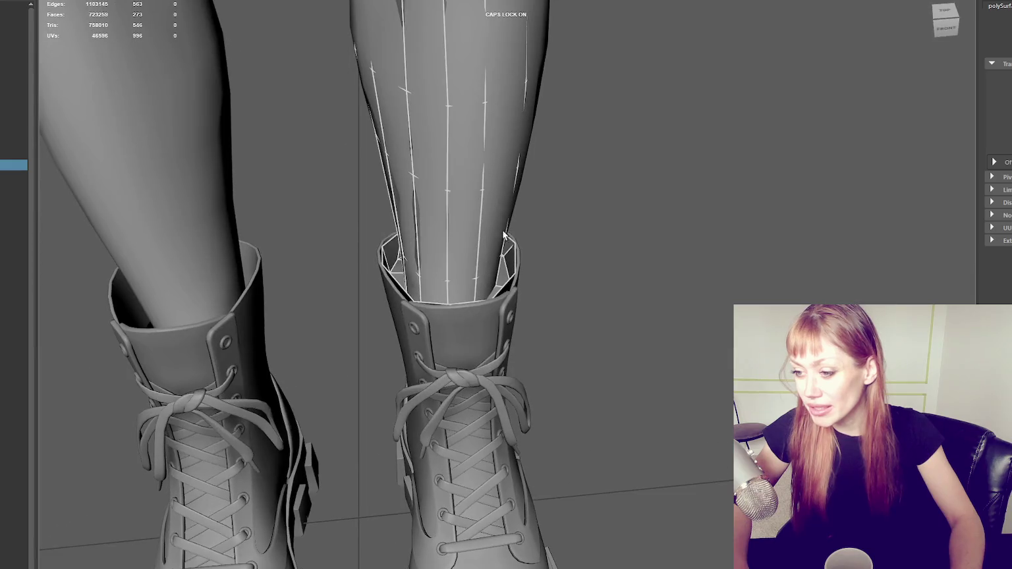
click(483, 245)
mouse_move(529, 50)
alt+mouse_down()
mouse_move(666, 136)
mouse_move(569, 157)
mouse_move(525, 96)
alt+mouse_up()
click(666, 136)
click(13, 81)
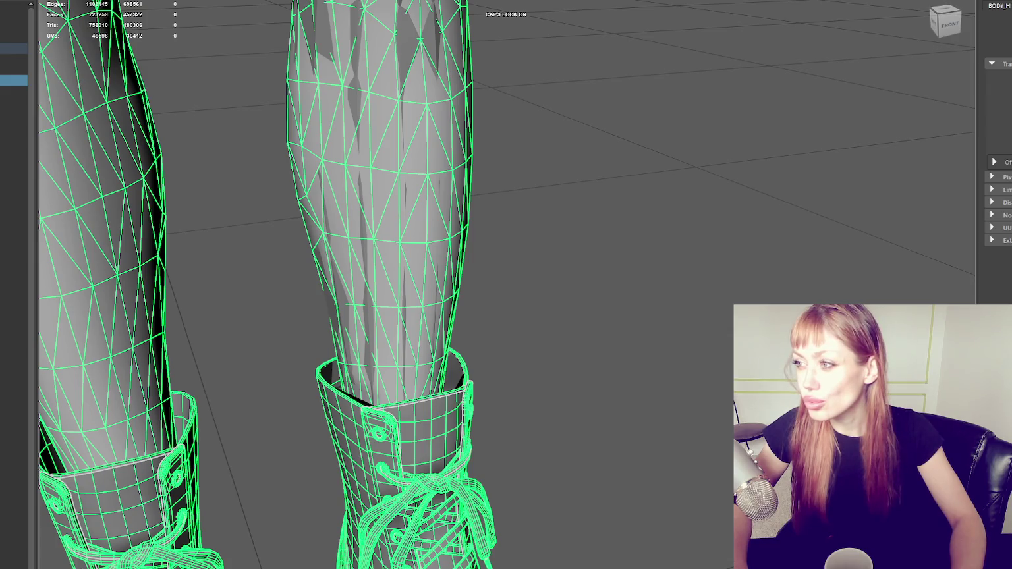
Select only the retopology surface on the leg in object mode.
key(F8)
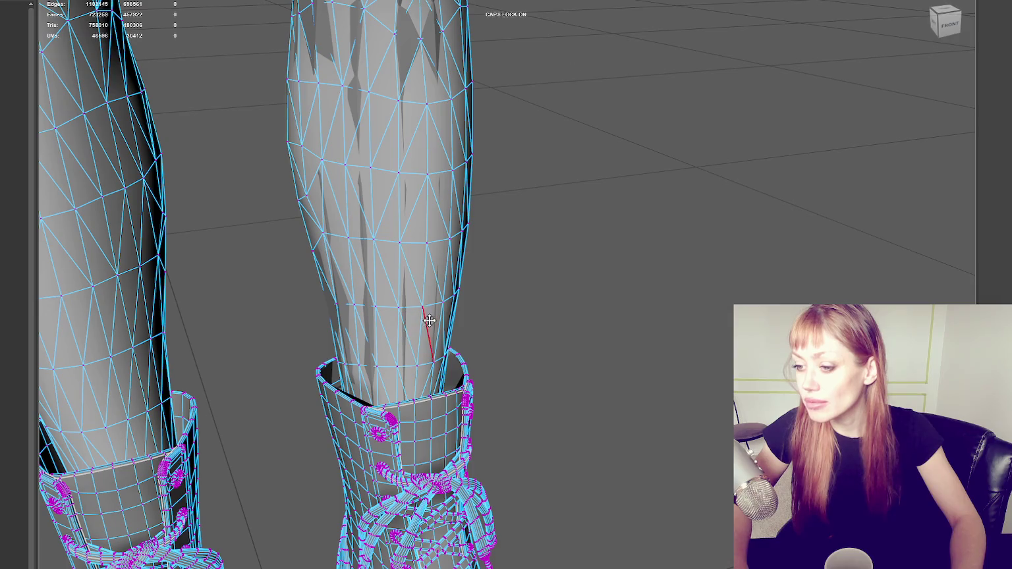
key(F8)
click(328, 143)
mouse_move(512, 194)
alt+mouse_down()
mouse_move(522, 222)
mouse_move(465, 325)
alt+mouse_up()
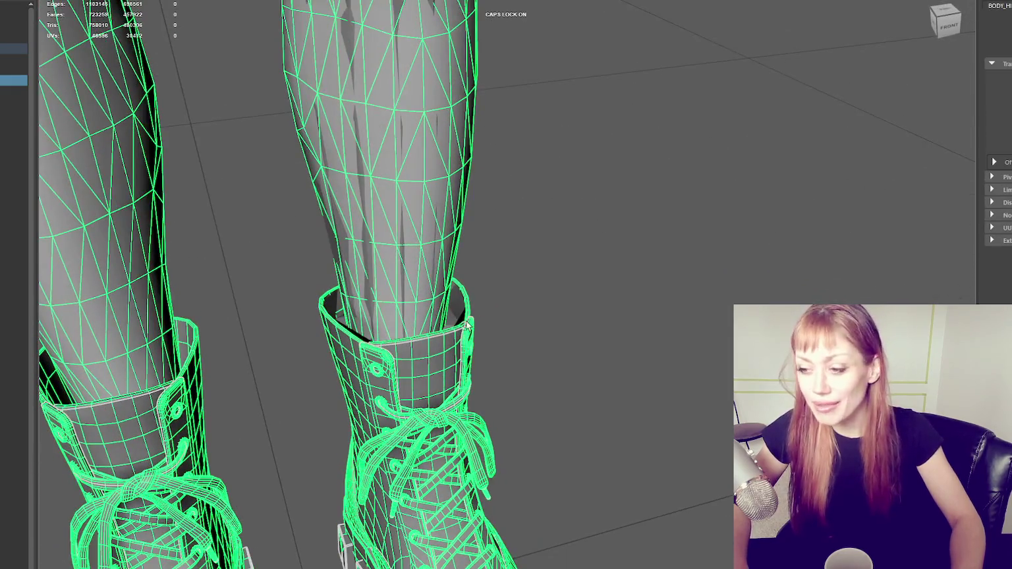
click(460, 316)
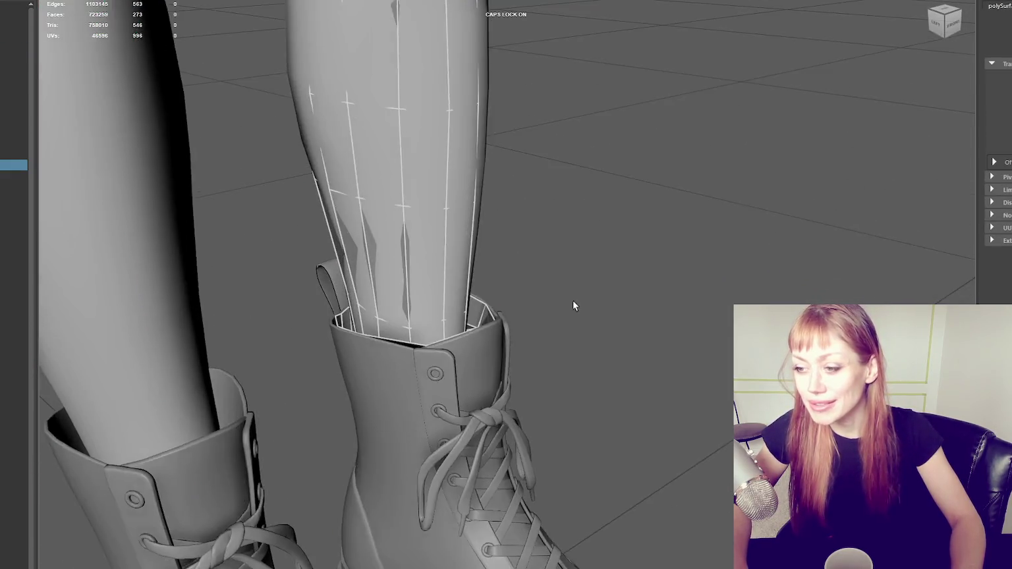
Look down into the boot cuff and place a first retopology point on its rim.
scroll(572, 297, up, 5)
scroll(572, 297, down, 5)
scroll(473, 277, up, 2)
scroll(560, 253, up, 2)
scroll(560, 253, up, 1)
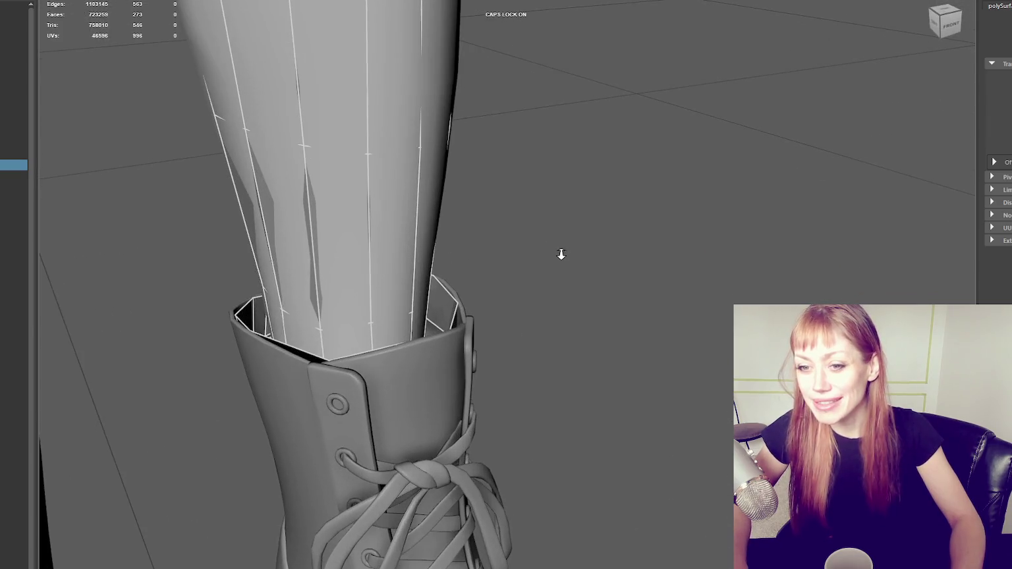
alt+drag(474, 355, 397, 329)
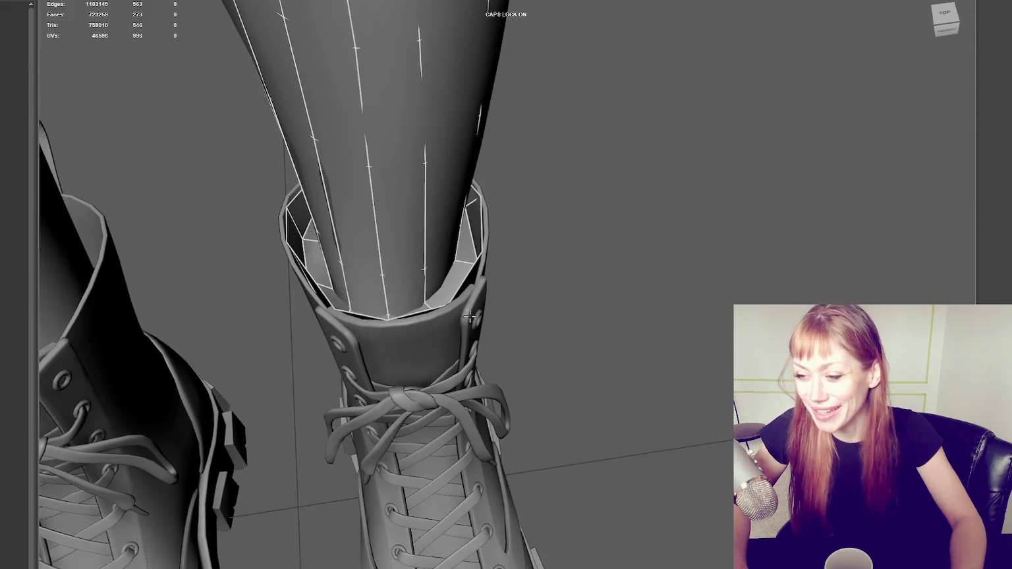
click(388, 329)
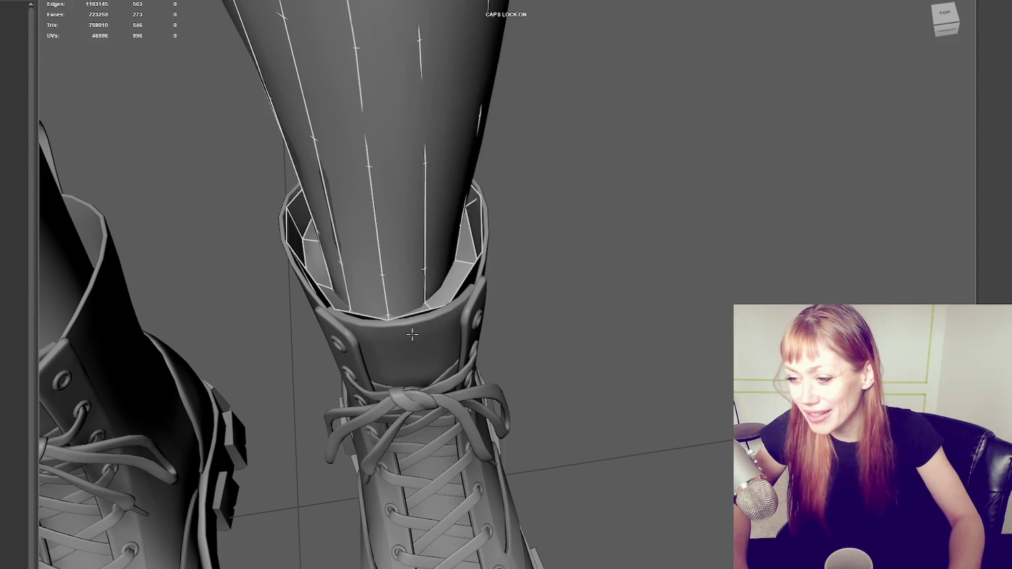
Orbit around the cuff opening to a front view to check the ring's fit.
alt+drag(414, 320, 461, 329)
scroll(542, 335, up, 5)
scroll(542, 335, down, 5)
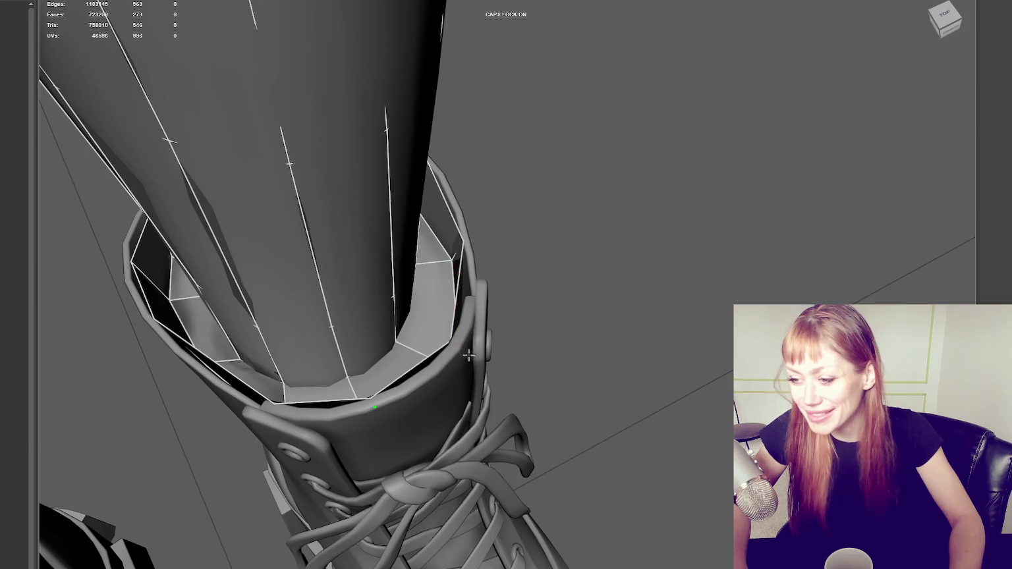
alt+drag(466, 355, 531, 360)
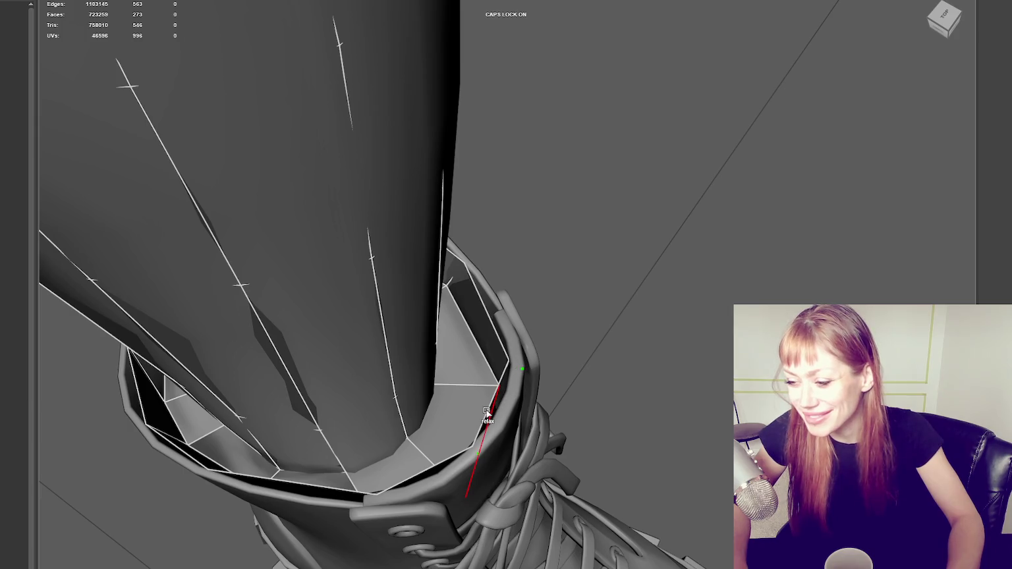
mouse_move(484, 411)
alt+mouse_down()
mouse_move(590, 400)
mouse_move(606, 365)
mouse_move(515, 344)
alt+mouse_up()
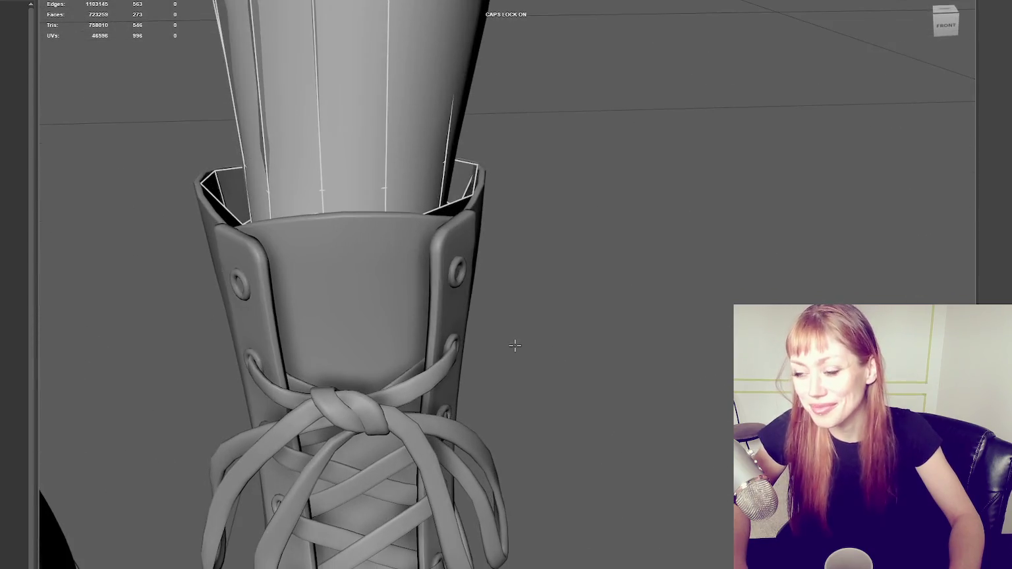
Extrude the cuff rim edge loop with Ctrl+E and widen the new ring over the boot.
double_click(449, 197)
key(w)
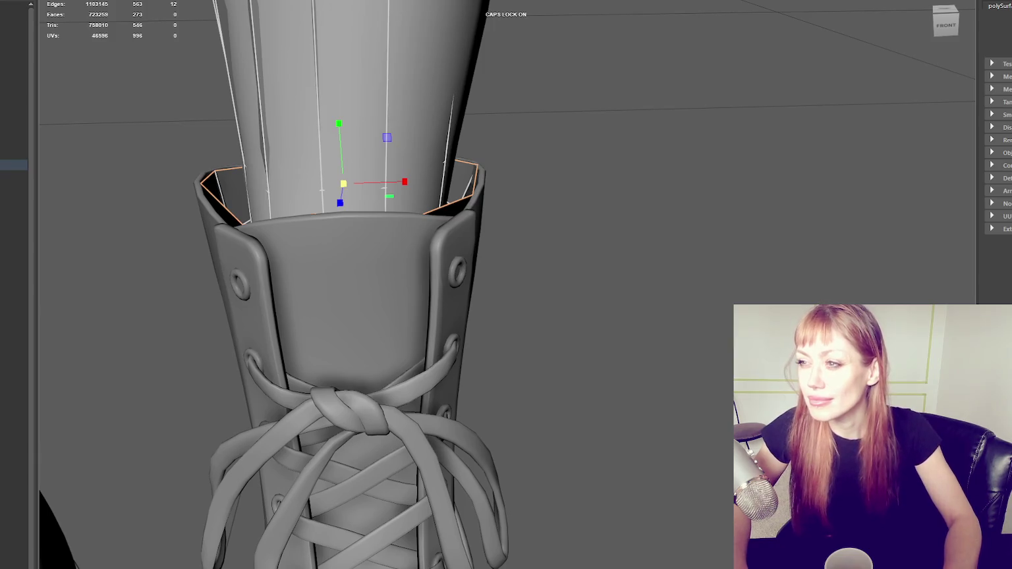
key(ctrl+e)
mouse_move(355, 203)
mouse_down()
mouse_move(377, 183)
mouse_move(362, 185)
mouse_move(520, 187)
mouse_move(375, 198)
mouse_move(371, 164)
mouse_move(355, 215)
mouse_move(386, 189)
mouse_move(367, 182)
mouse_up()
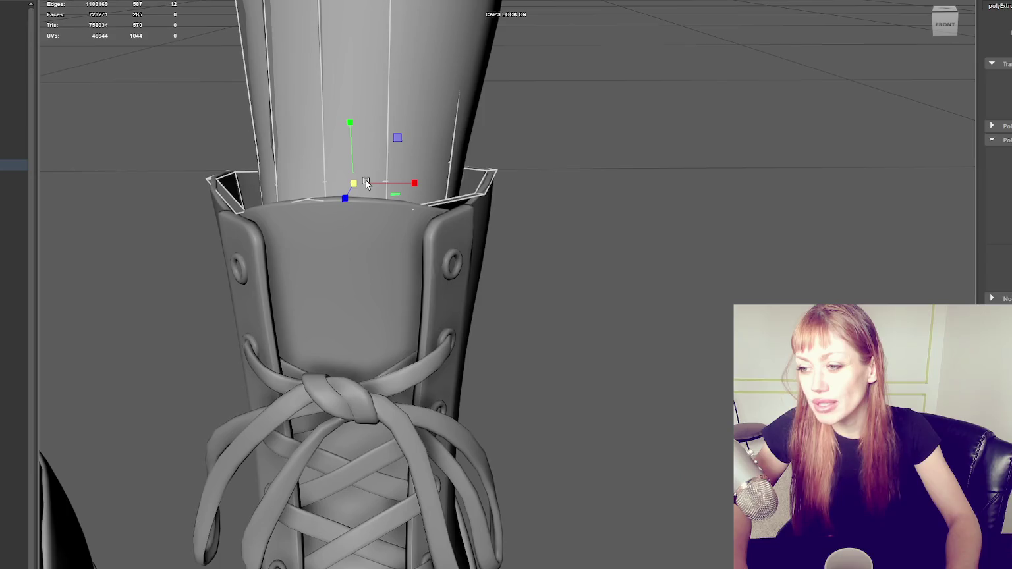
scroll(417, 193, down, 5)
mouse_move(417, 194)
alt+mouse_down()
mouse_move(497, 261)
mouse_move(479, 296)
alt+mouse_up()
Extrude the loop again and shift the band over the boot using world-axis handles.
key(ctrl+e)
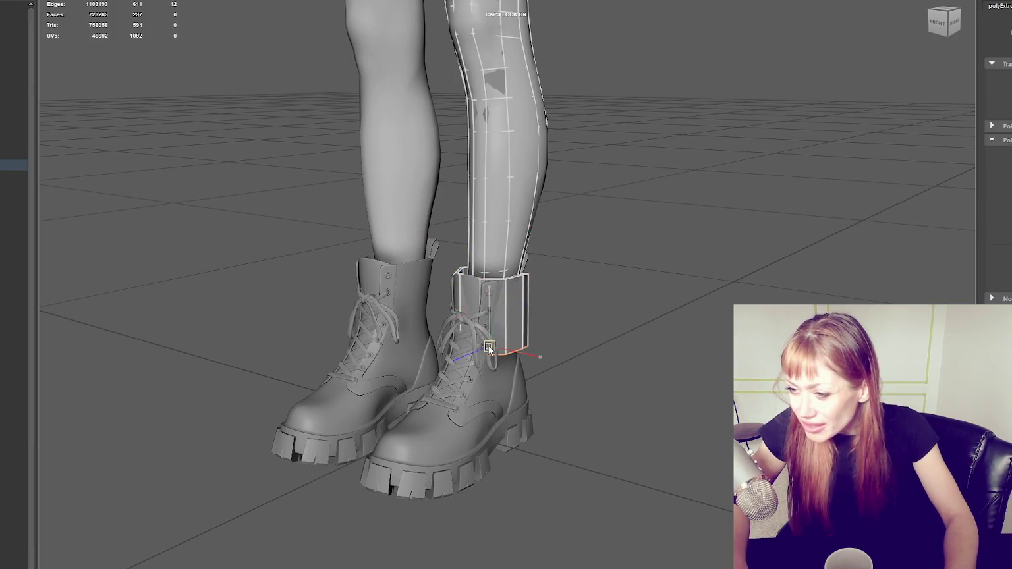
mouse_move(481, 345)
alt+mouse_down()
mouse_move(451, 353)
mouse_move(525, 361)
mouse_move(488, 369)
alt+mouse_up()
click(451, 353)
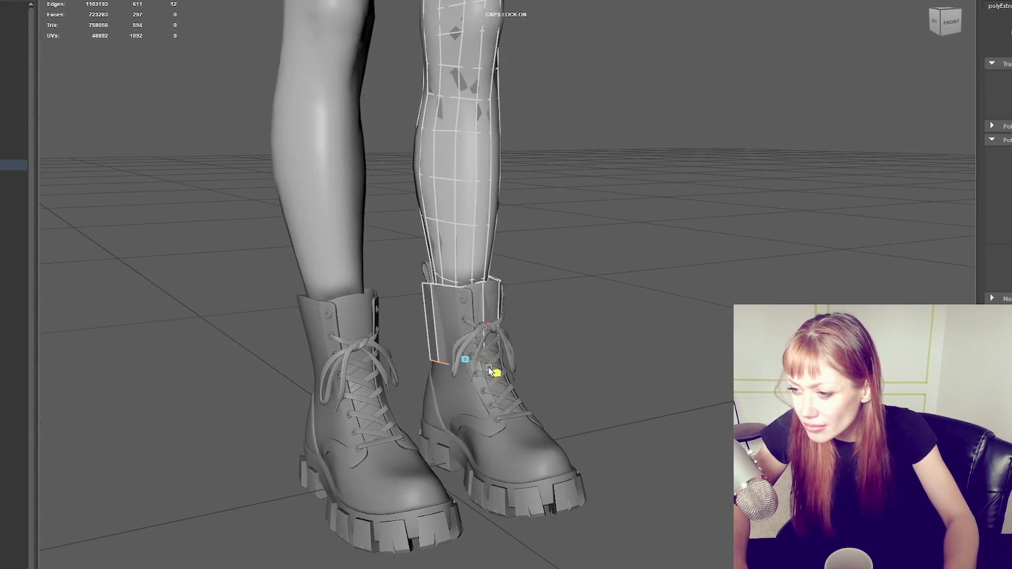
click(488, 369)
mouse_move(464, 310)
mouse_down()
mouse_move(479, 316)
mouse_move(471, 343)
mouse_up()
click(470, 340)
click(509, 342)
click(513, 341)
click(511, 341)
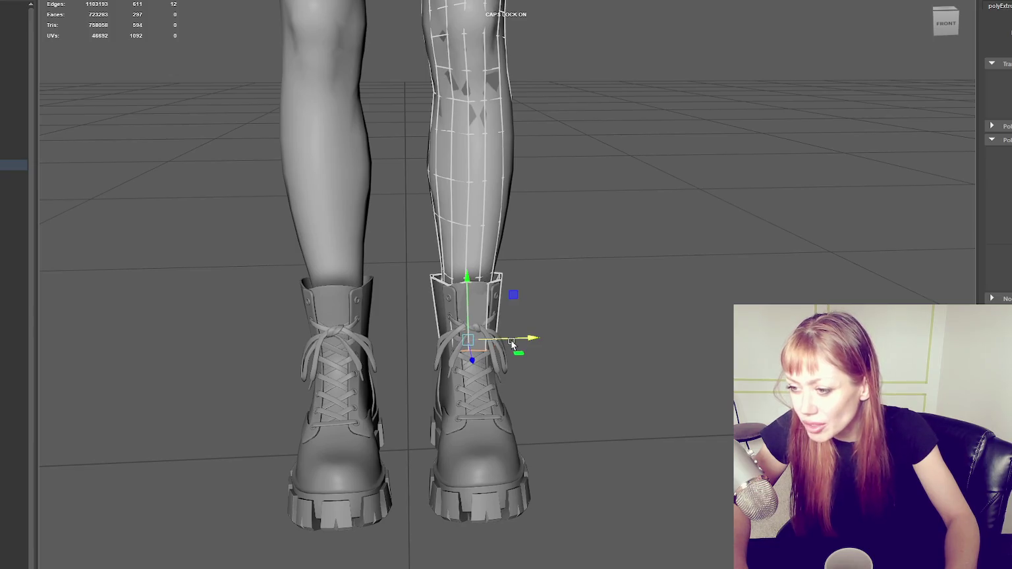
alt+drag(511, 340, 688, 331)
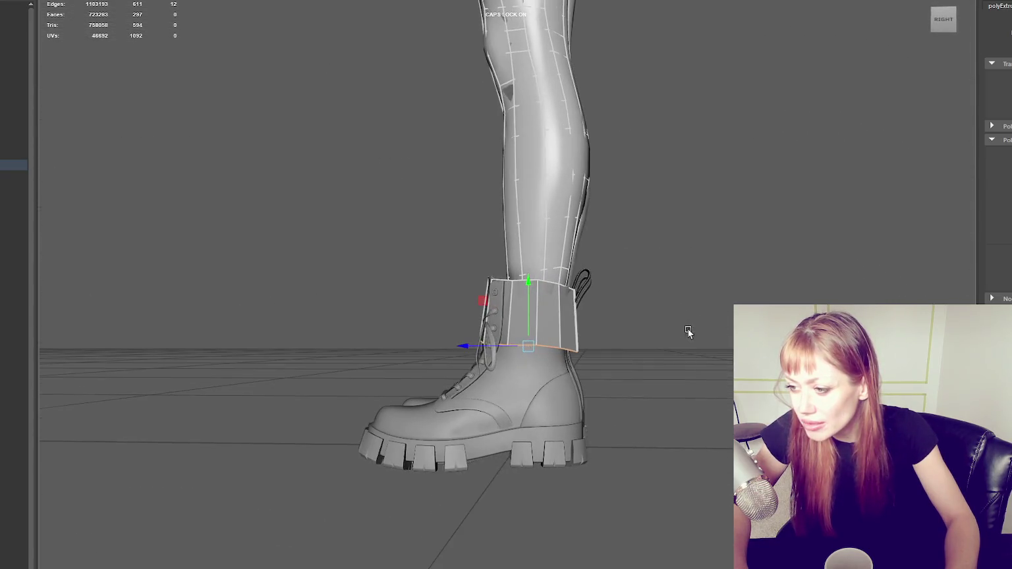
drag(491, 346, 301, 322)
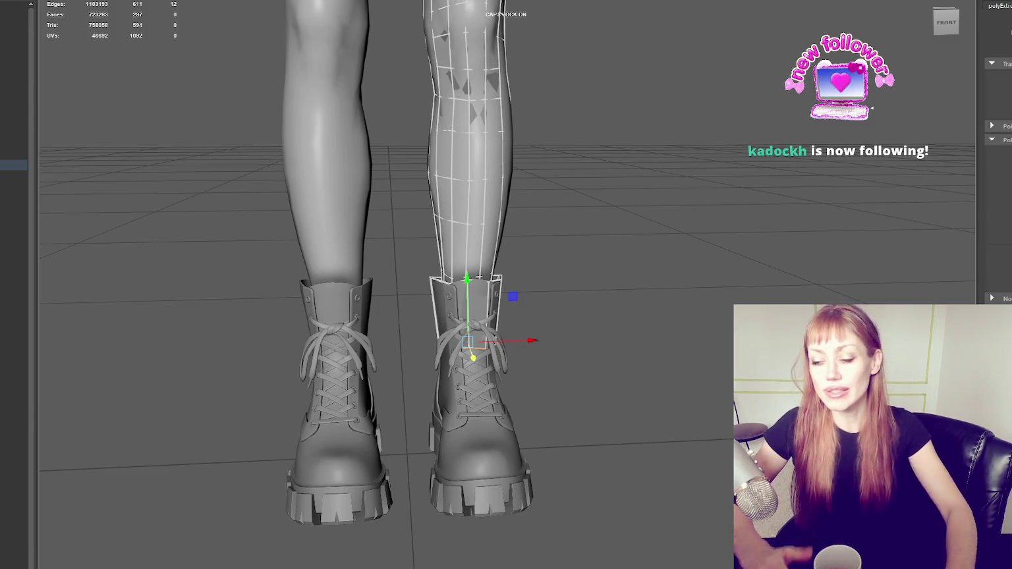
alt+drag(655, 220, 540, 205)
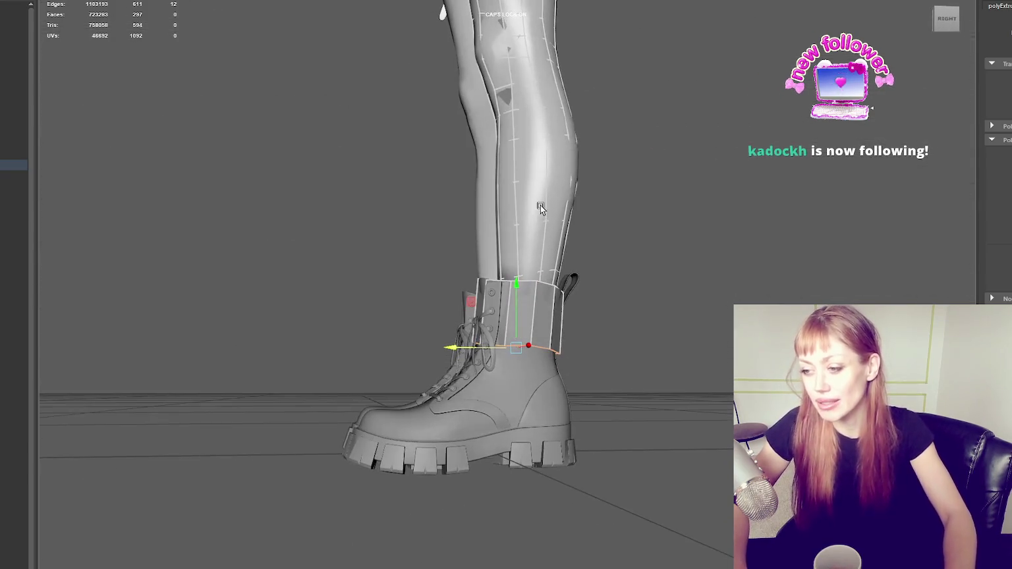
Adjust the band from the side view, then extrude its bottom edges another row.
mouse_move(459, 351)
mouse_down()
mouse_move(698, 310)
mouse_move(519, 352)
mouse_move(554, 341)
mouse_up()
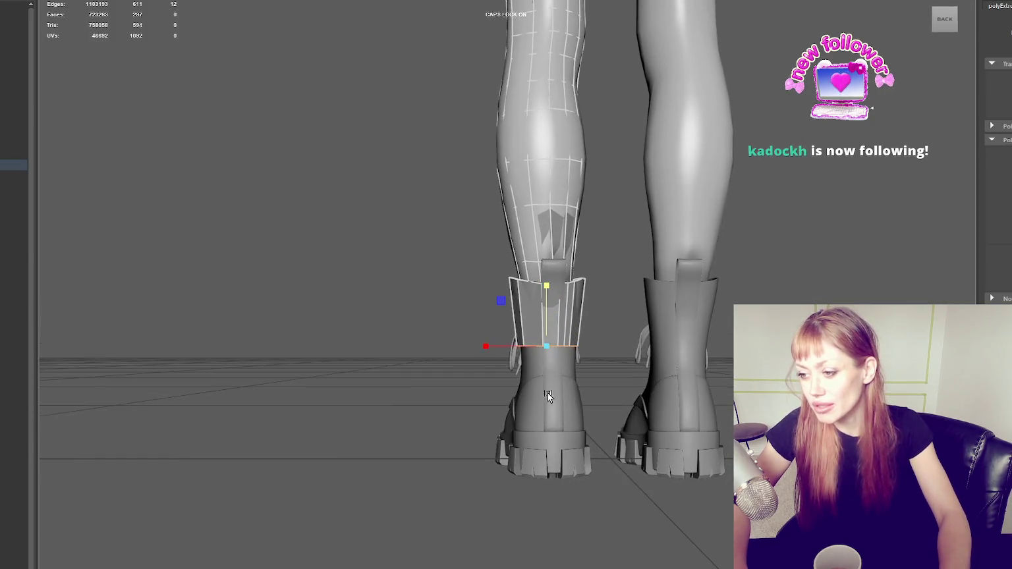
click(517, 351)
alt+drag(517, 351, 643, 355)
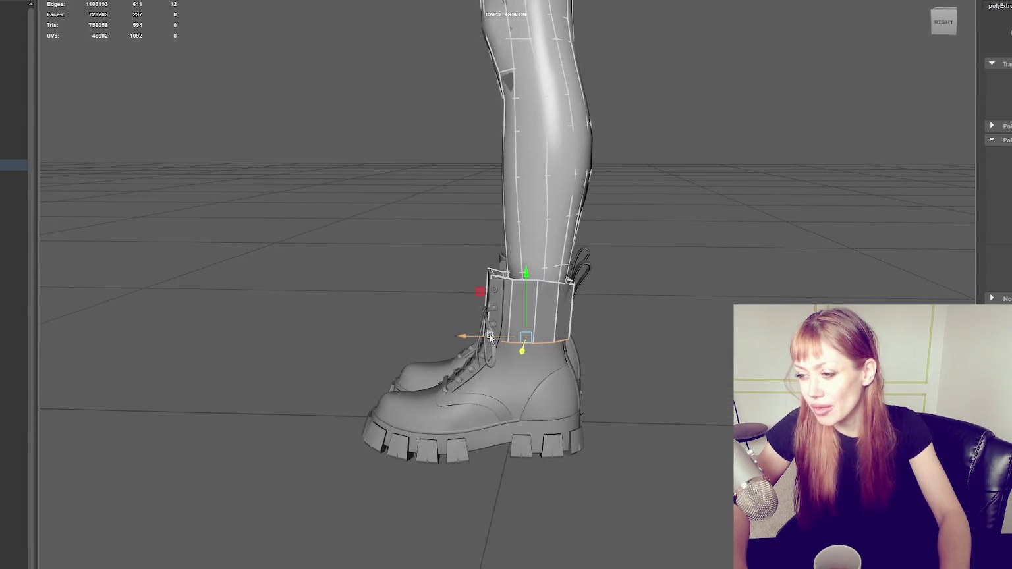
mouse_move(598, 332)
alt+mouse_down()
mouse_move(533, 313)
mouse_move(520, 323)
alt+mouse_up()
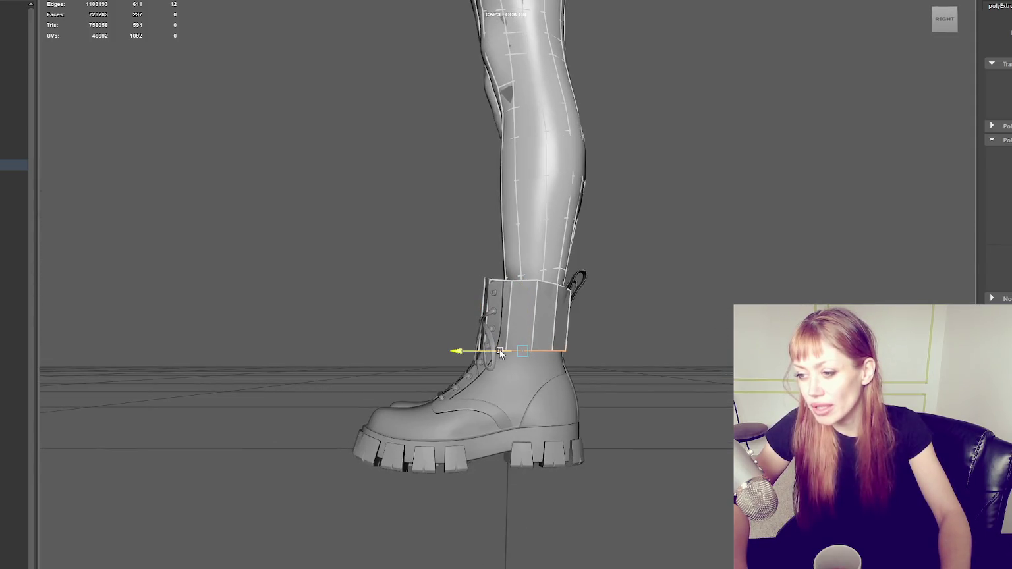
key(e)
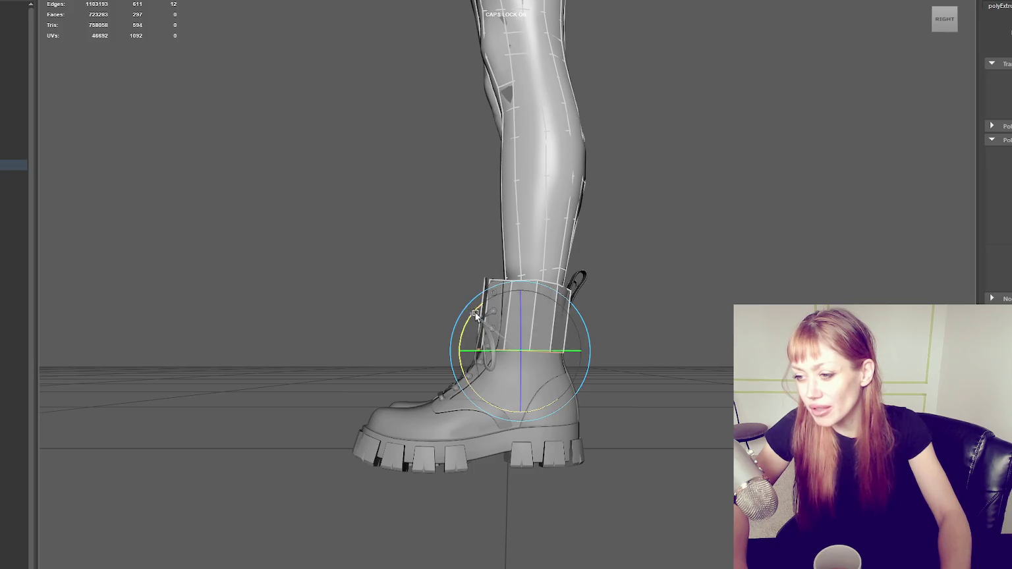
key(w)
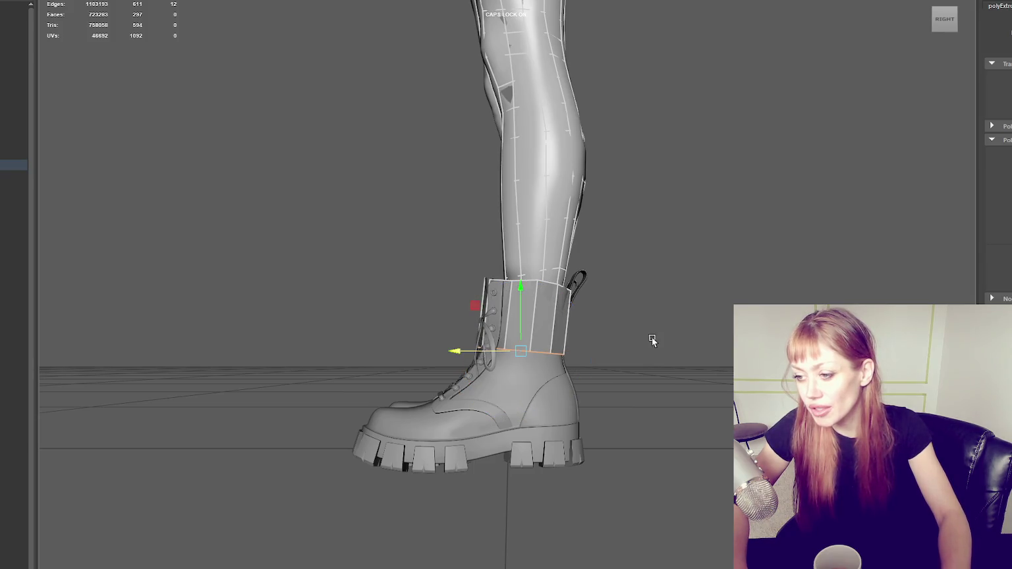
alt+drag(650, 339, 592, 290)
key(bracketleft)
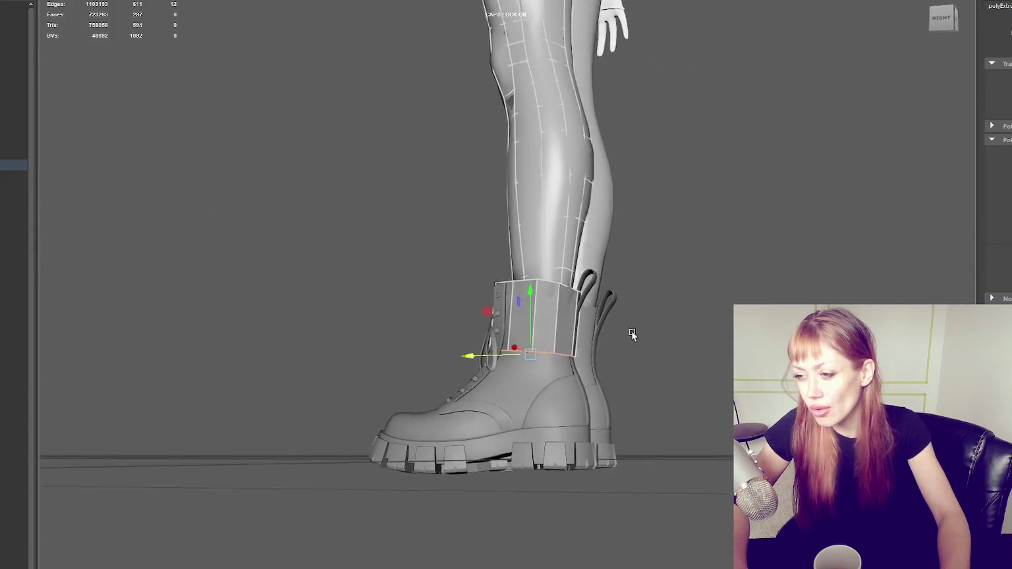
key(ctrl+e)
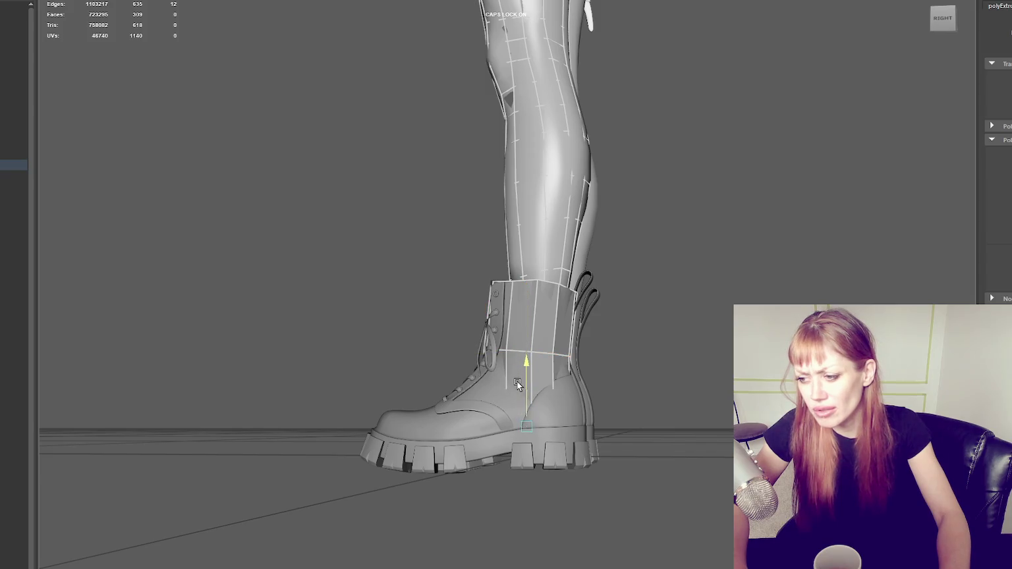
Pull the new row down and raise its bottom edge to fit the boot.
key(bracketleft)
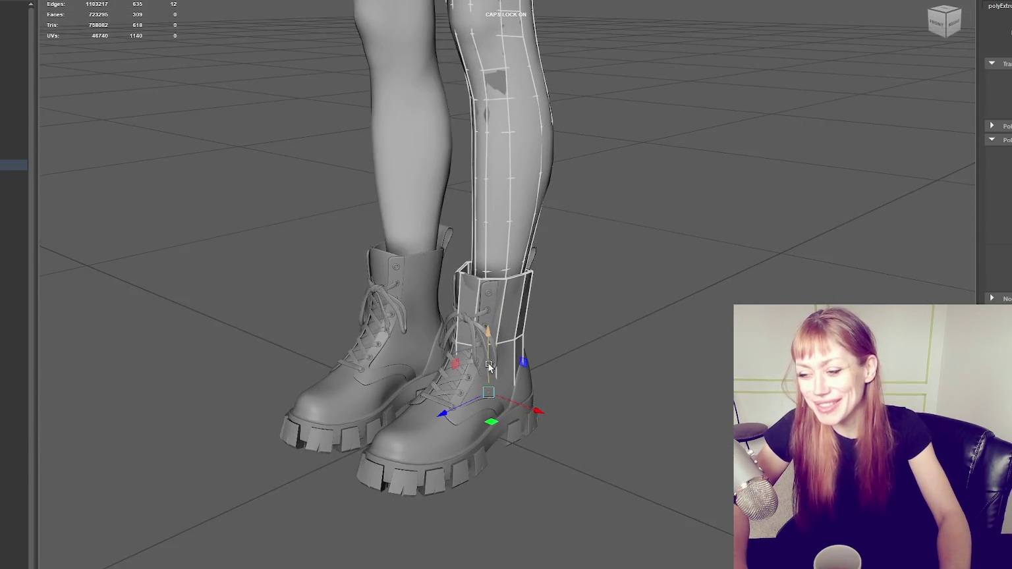
drag(482, 352, 457, 384)
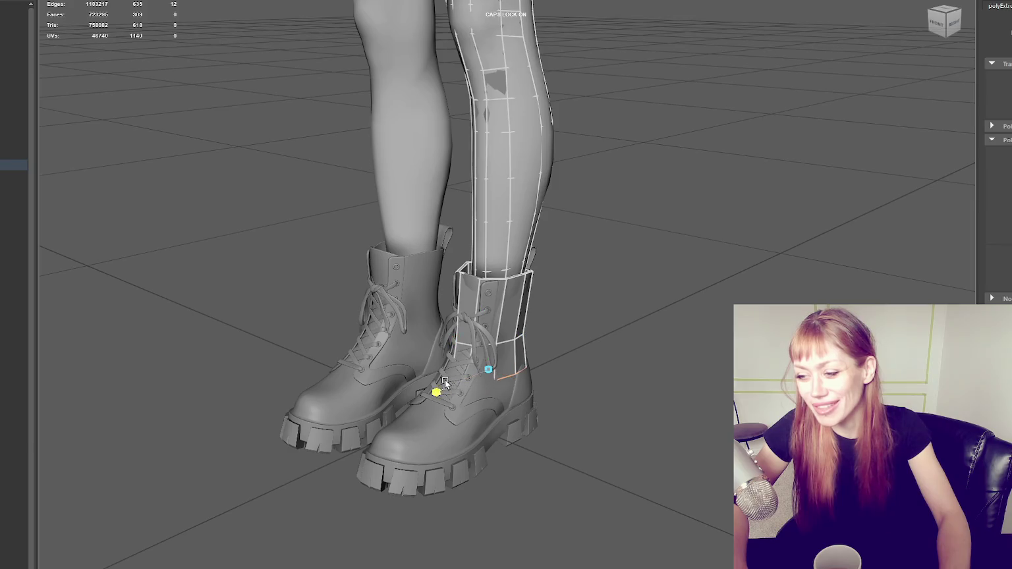
key(bracketright)
key(e)
key(ctrl+z)
key(w)
mouse_move(507, 327)
alt+mouse_down()
mouse_move(341, 332)
mouse_move(627, 334)
mouse_move(605, 377)
mouse_move(556, 338)
mouse_move(567, 333)
mouse_move(483, 299)
alt+mouse_up()
Insert an extra horizontal edge loop through the cuff band.
scroll(568, 333, up, 5)
click(583, 325)
scroll(417, 300, down, 5)
mouse_move(418, 300)
alt+mouse_down()
mouse_move(609, 285)
mouse_move(506, 291)
alt+mouse_up()
key(e)
key(w)
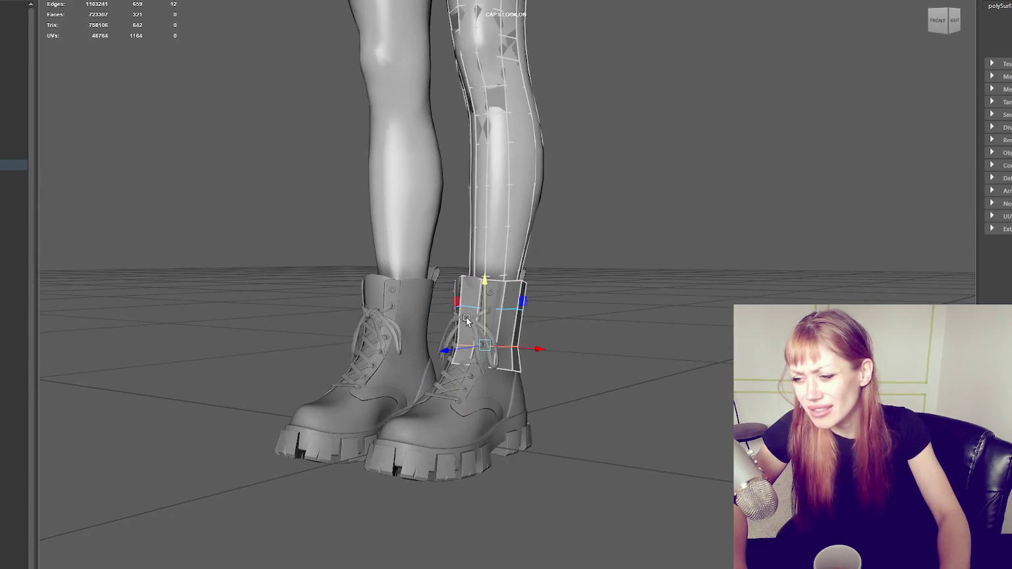
key(e)
Check the band from side and back, undoing back to the cuff edge selection.
mouse_move(486, 311)
alt+mouse_down()
mouse_move(452, 267)
mouse_move(396, 278)
mouse_move(429, 267)
mouse_move(552, 281)
alt+mouse_up()
scroll(691, 238, up, 3)
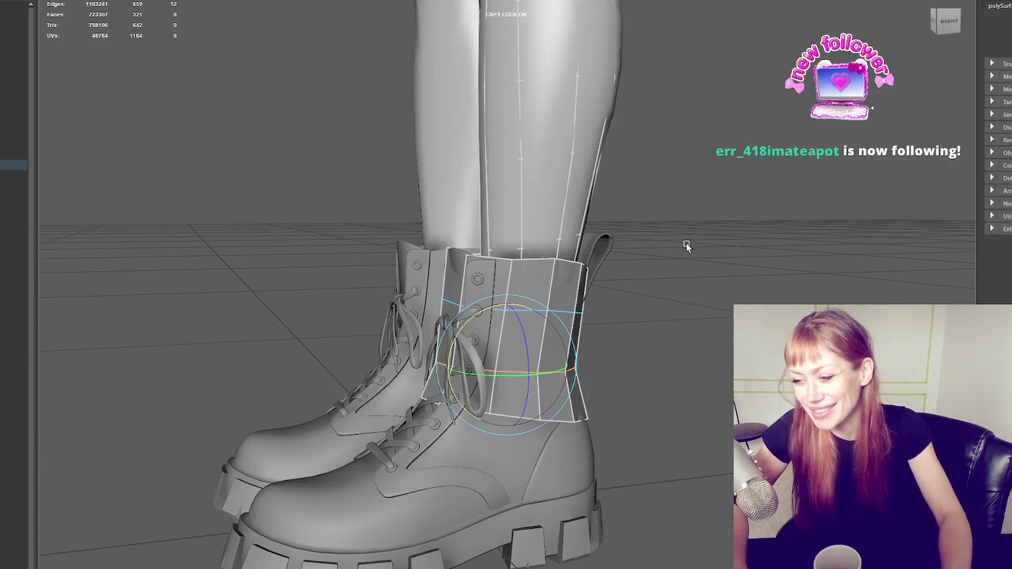
alt+drag(686, 238, 610, 254)
scroll(534, 307, up, 5)
key(ctrl+z)
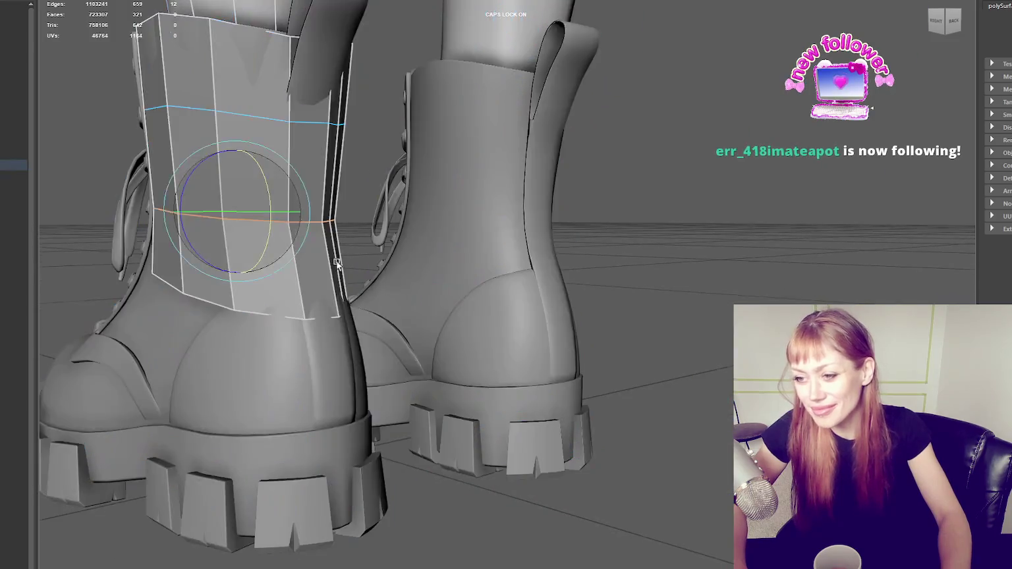
scroll(547, 241, down, 5)
alt+drag(547, 240, 600, 201)
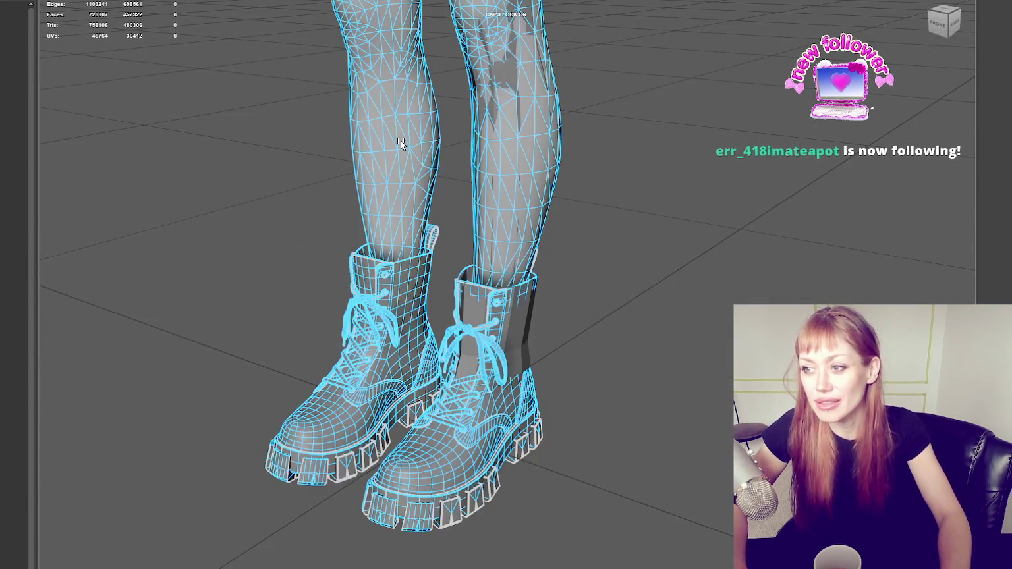
Select the legs-and-boots mesh and apply Modify > Make Live.
click(401, 141)
key(F8)
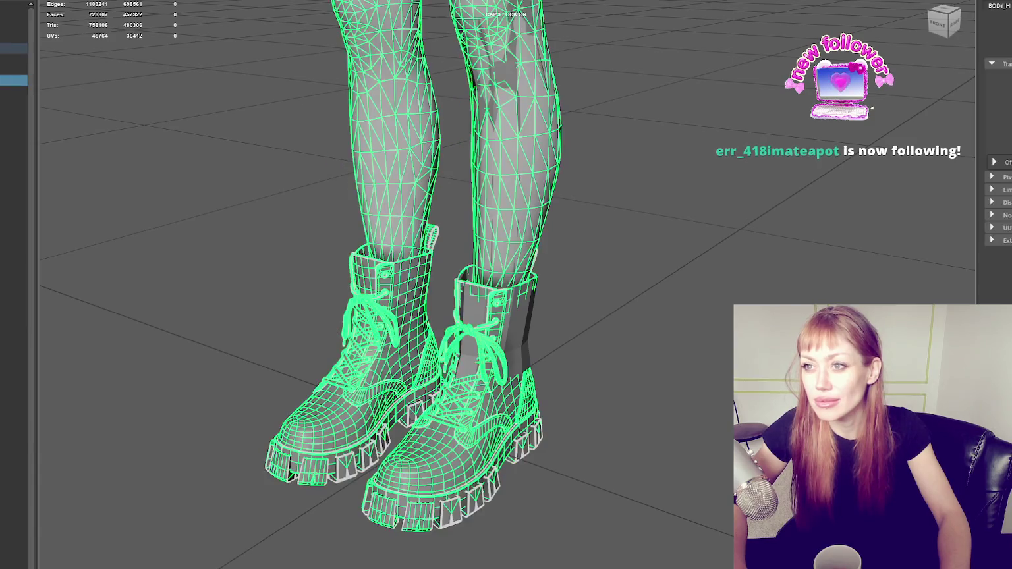
click(92, 0)
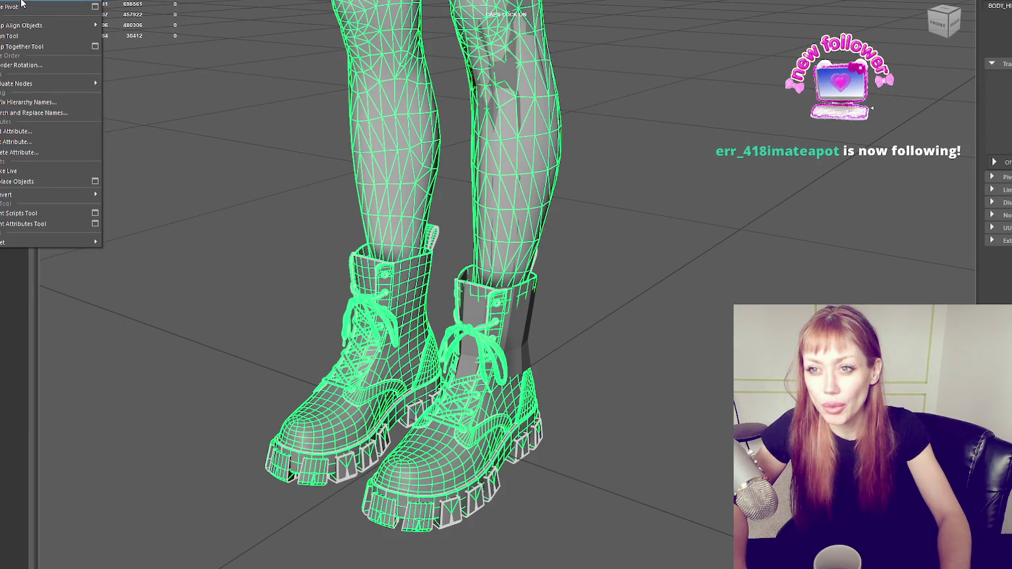
click(18, 165)
click(248, 221)
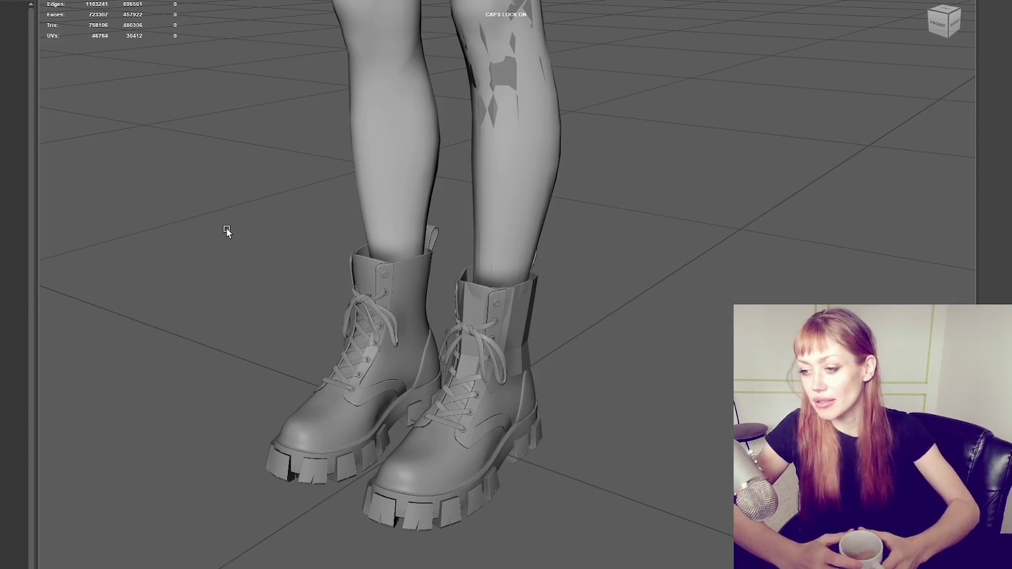
scroll(531, 336, up, 5)
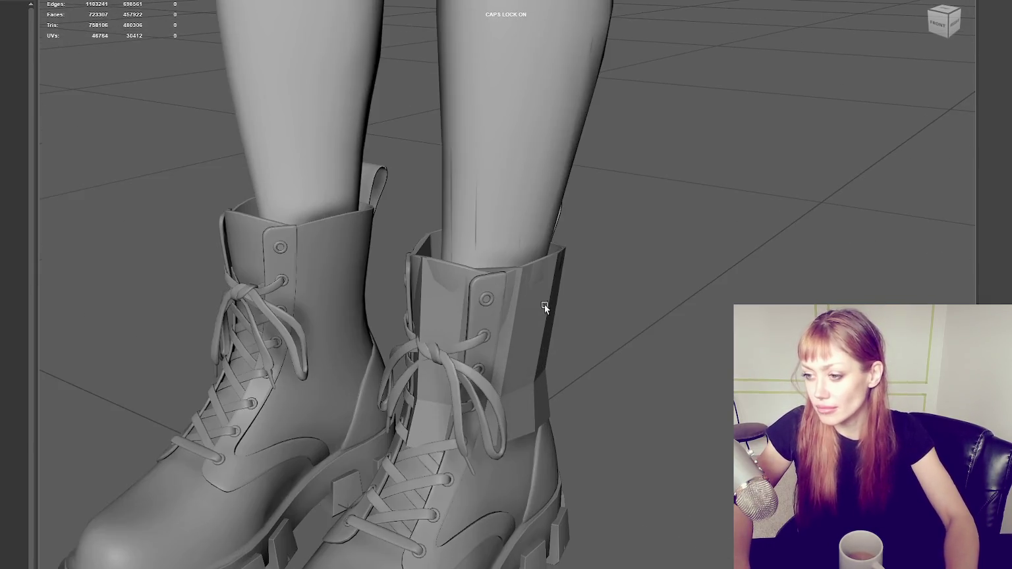
Select the right boot's cuff retopology mesh and pull a cuff vertex up along the boot.
click(546, 303)
alt+drag(571, 298, 619, 290)
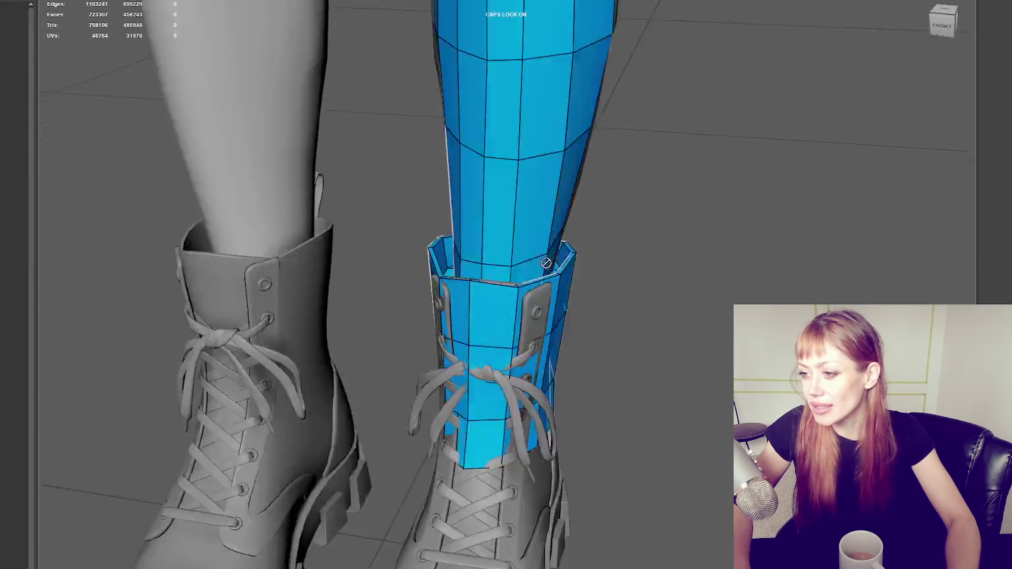
mouse_move(587, 226)
alt+mouse_down()
mouse_move(426, 272)
mouse_move(511, 336)
alt+mouse_up()
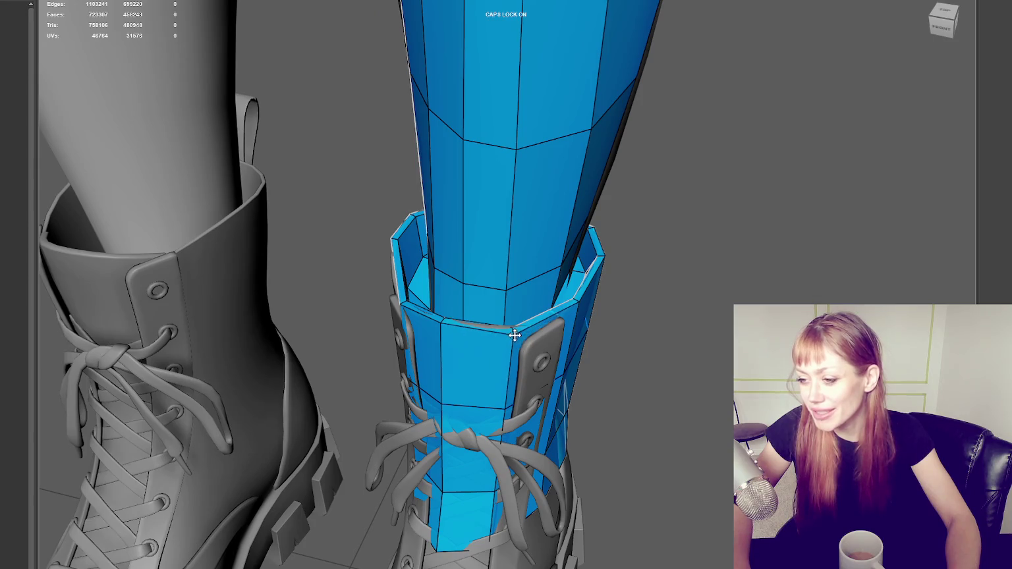
mouse_move(517, 332)
alt+mouse_down()
mouse_move(496, 271)
mouse_move(420, 306)
mouse_move(392, 270)
mouse_move(301, 250)
mouse_move(384, 217)
mouse_move(553, 225)
mouse_move(533, 193)
alt+mouse_up()
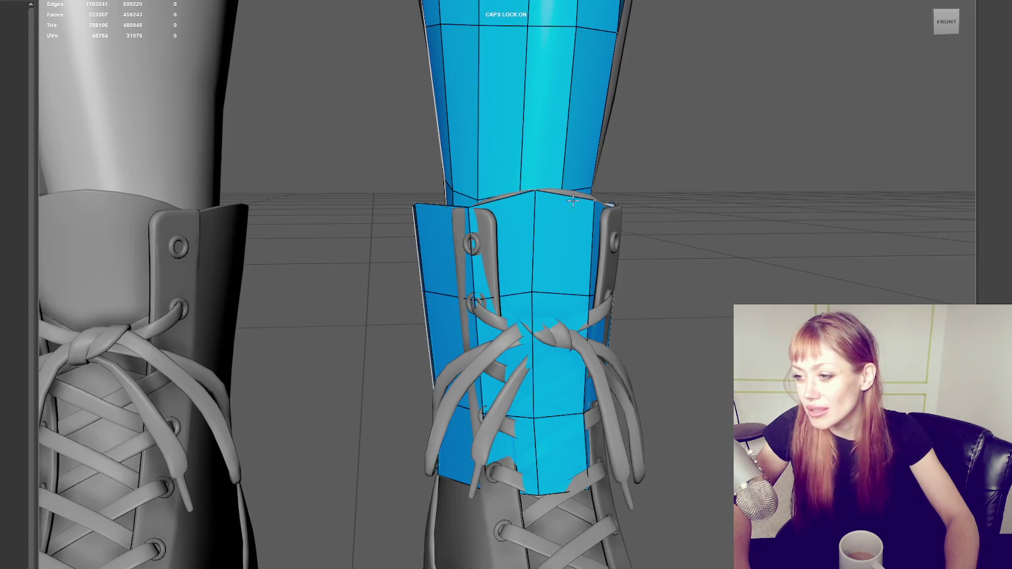
alt+drag(591, 192, 408, 289)
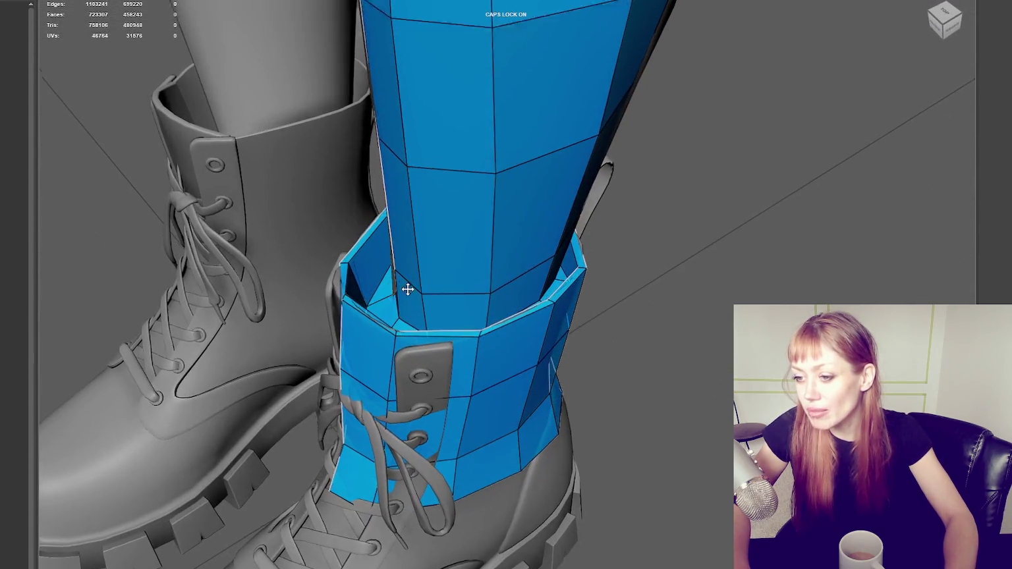
scroll(339, 267, up, 3)
alt+drag(339, 267, 388, 289)
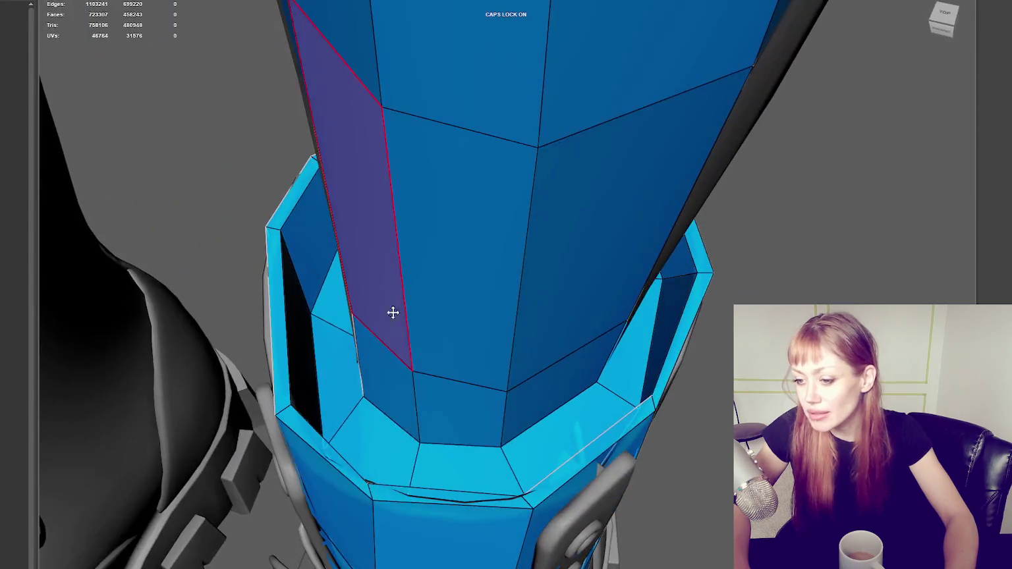
mouse_move(500, 428)
alt+mouse_down()
mouse_move(430, 399)
mouse_move(502, 409)
mouse_move(717, 397)
mouse_move(697, 398)
mouse_move(697, 417)
alt+mouse_up()
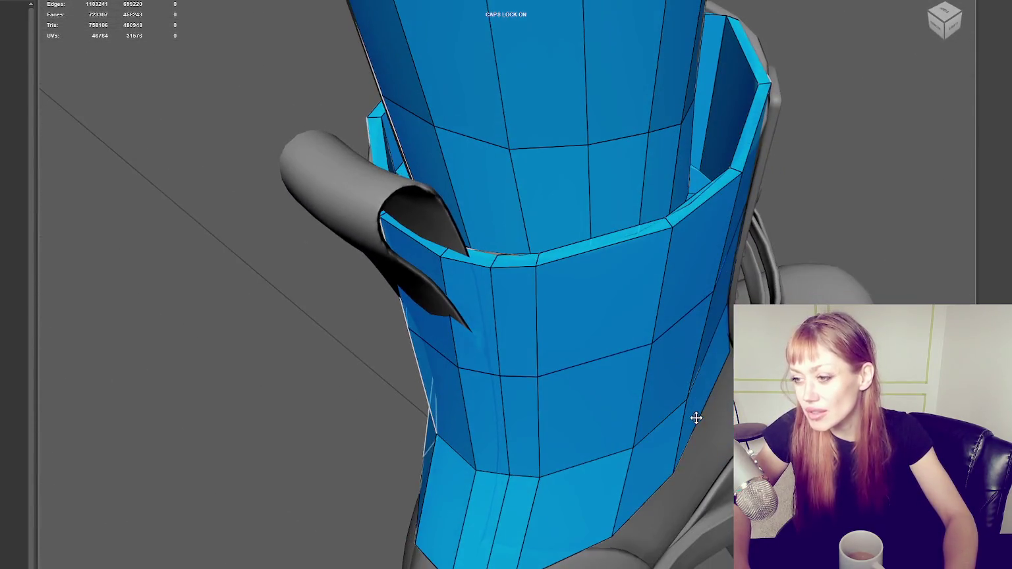
drag(541, 379, 585, 365)
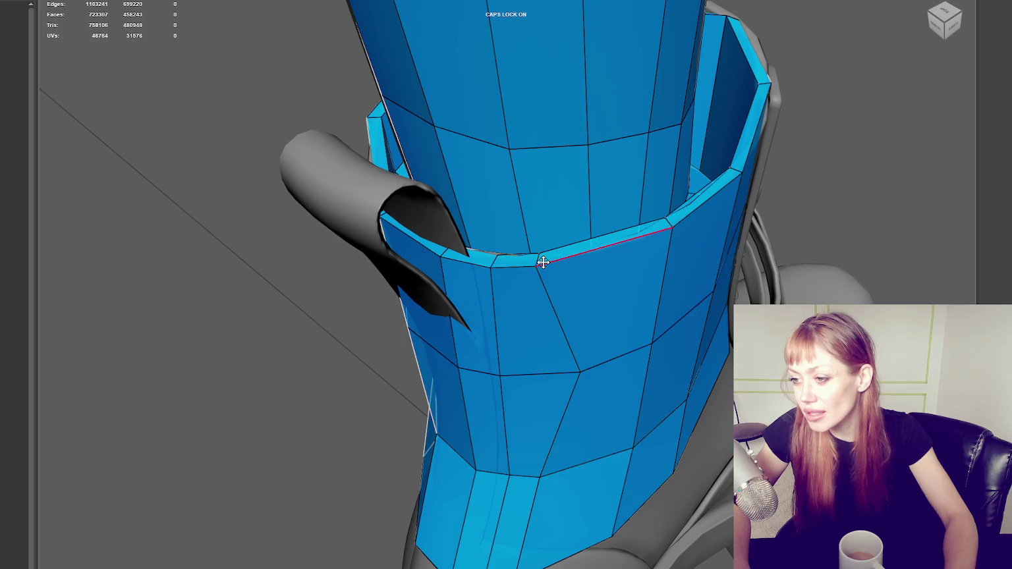
Reshape the cuff faces over the front lacing so they cover the poking boot surface.
mouse_move(597, 259)
alt+mouse_down()
mouse_move(600, 286)
mouse_move(524, 384)
mouse_move(681, 384)
alt+mouse_up()
scroll(661, 309, up, 10)
scroll(616, 290, down, 10)
scroll(614, 271, up, 3)
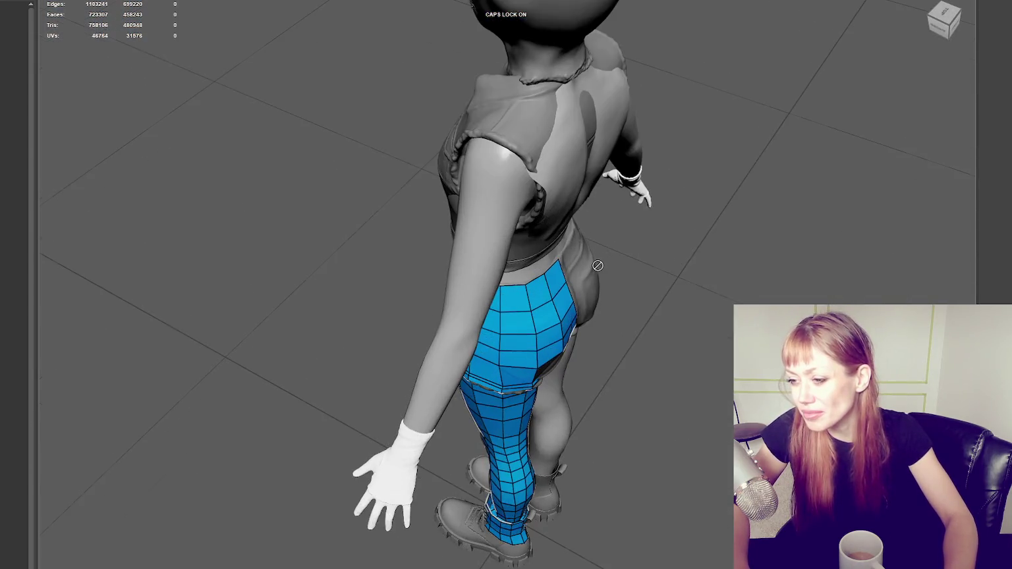
alt+middle_drag(614, 271, 598, 167)
scroll(599, 198, up, 4)
scroll(601, 234, up, 5)
mouse_move(618, 242)
alt+mouse_down()
mouse_move(718, 343)
mouse_move(657, 199)
alt+mouse_up()
alt+middle_drag(658, 199, 705, 276)
alt+drag(705, 276, 687, 321)
mouse_move(633, 363)
alt+mouse_down()
mouse_move(585, 257)
mouse_move(474, 210)
alt+mouse_up()
scroll(585, 257, down, 5)
scroll(474, 211, up, 3)
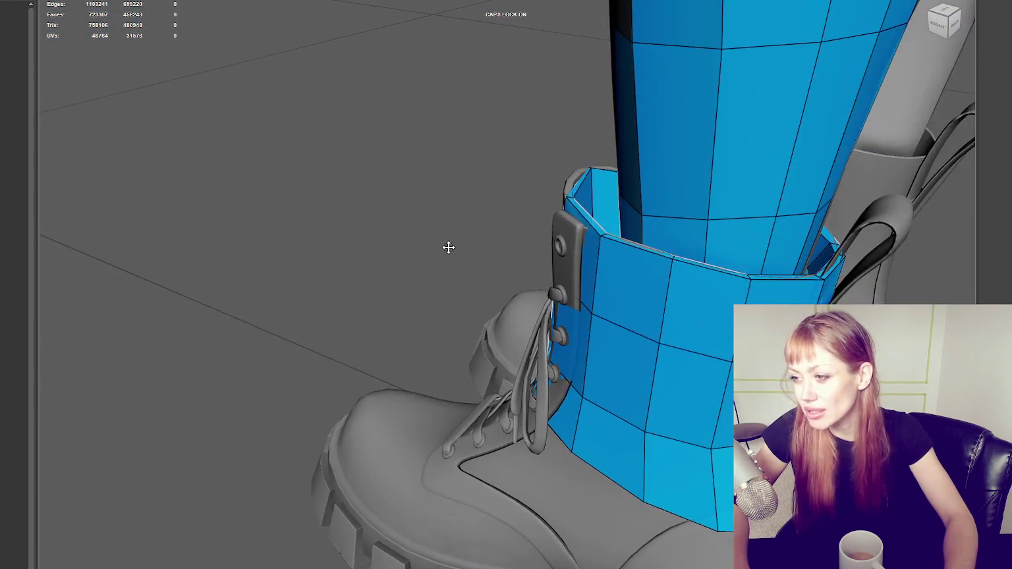
mouse_move(448, 247)
alt+mouse_down()
mouse_move(287, 311)
mouse_move(395, 225)
mouse_move(503, 220)
mouse_move(463, 208)
mouse_move(355, 212)
mouse_move(389, 270)
mouse_move(419, 280)
alt+mouse_up()
drag(335, 258, 339, 270)
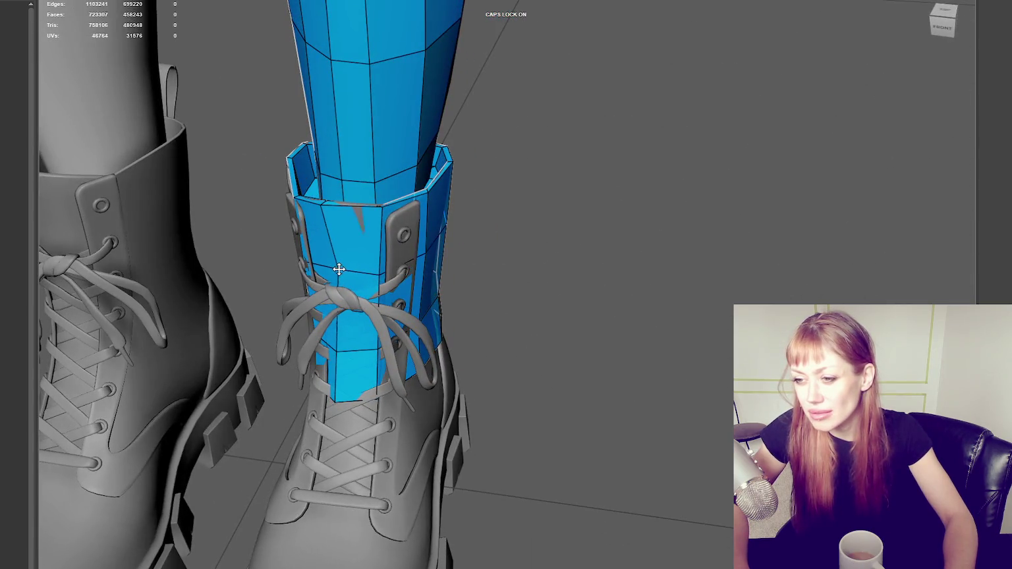
drag(334, 340, 335, 345)
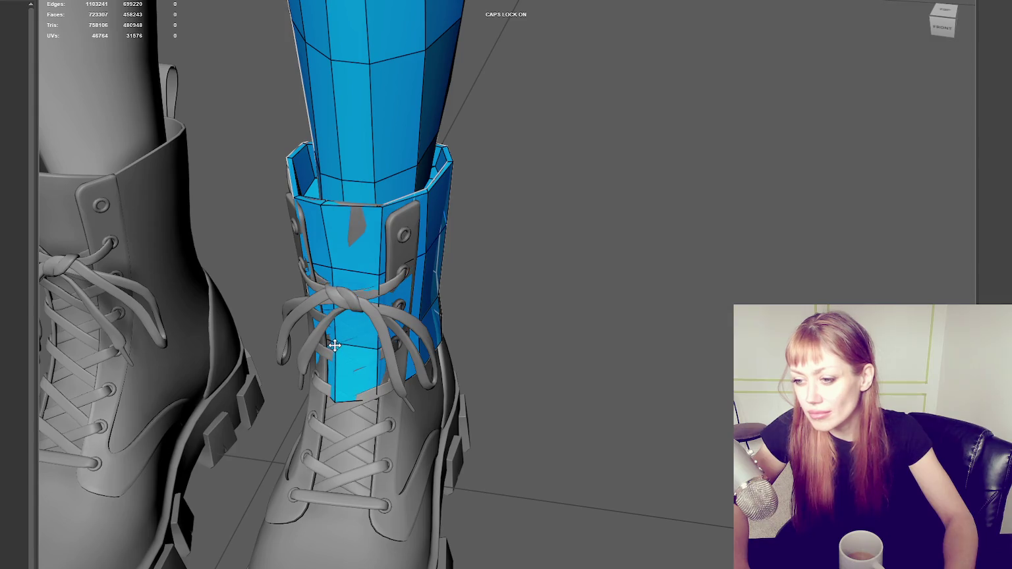
mouse_move(329, 396)
mouse_down()
mouse_move(380, 400)
mouse_move(440, 476)
mouse_move(367, 414)
mouse_up()
Add a vertical edge loop down the back of the leg mesh.
scroll(384, 421, down, 3)
scroll(421, 395, up, 5)
scroll(420, 395, down, 2)
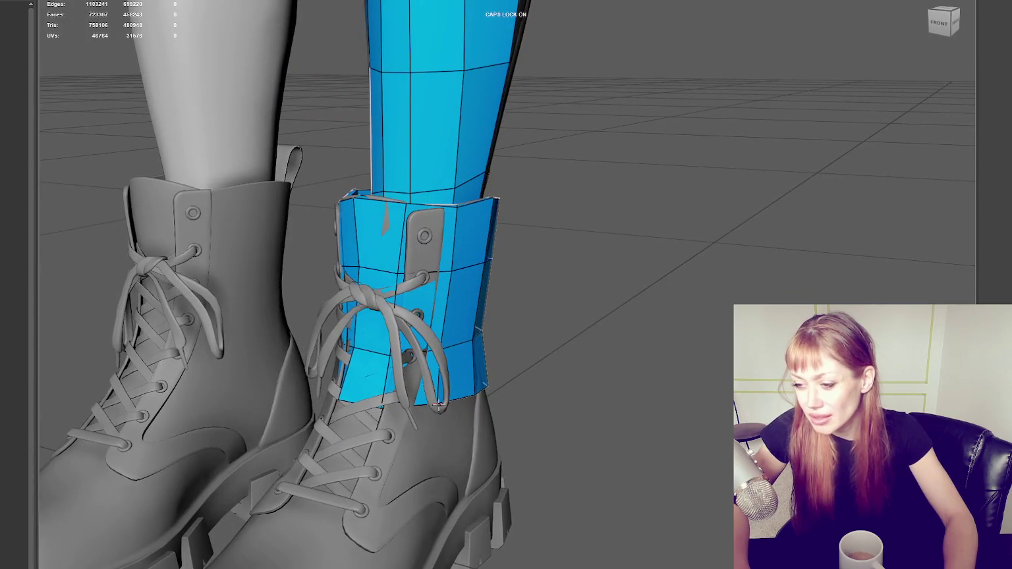
mouse_move(438, 405)
alt+mouse_down()
mouse_move(452, 343)
mouse_move(389, 365)
mouse_move(459, 373)
mouse_move(409, 226)
alt+mouse_up()
click(428, 39)
mouse_move(411, 33)
alt+mouse_down()
mouse_move(425, 257)
mouse_move(474, 298)
mouse_move(580, 282)
alt+mouse_up()
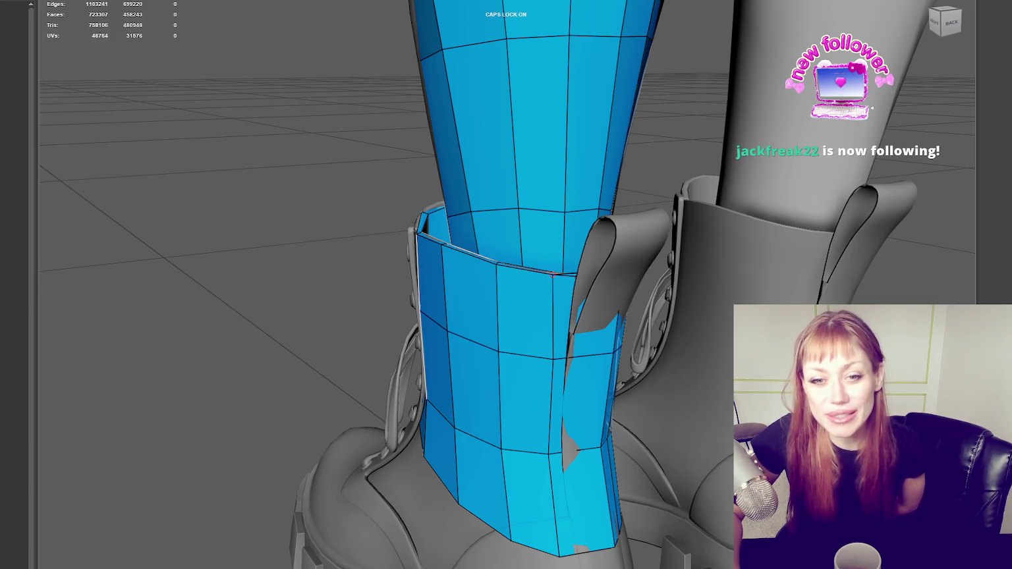
Line up the cuff's back centre-seam vertices into a straight seam.
mouse_move(439, 428)
alt+middle_down()
mouse_move(399, 331)
mouse_move(397, 295)
alt+middle_up()
mouse_move(397, 244)
alt+middle_down()
mouse_move(397, 253)
mouse_move(362, 248)
alt+middle_up()
drag(467, 254, 461, 255)
drag(472, 359, 456, 354)
drag(472, 156, 463, 151)
Nudge the cuff rim vertex next to the pull strap.
mouse_move(463, 151)
alt+middle_down()
mouse_move(468, 84)
mouse_move(438, 106)
alt+middle_up()
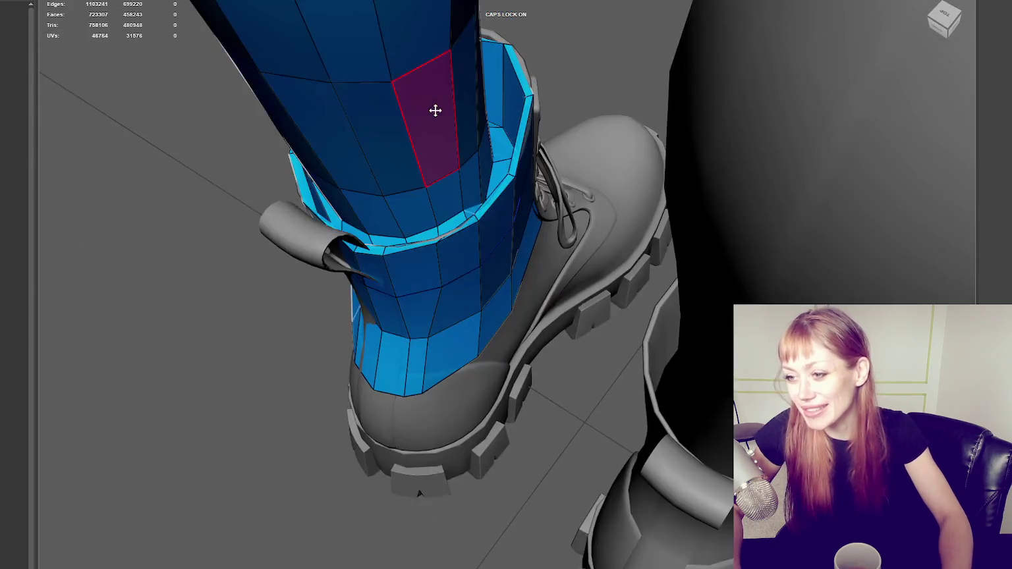
drag(335, 246, 329, 246)
mouse_move(332, 246)
alt+middle_down()
mouse_move(361, 280)
mouse_move(469, 266)
mouse_move(484, 250)
mouse_move(571, 226)
mouse_move(572, 280)
mouse_move(532, 310)
mouse_move(475, 263)
alt+middle_up()
scroll(583, 231, up, 3)
scroll(532, 310, down, 3)
scroll(452, 255, up, 2)
scroll(502, 268, up, 2)
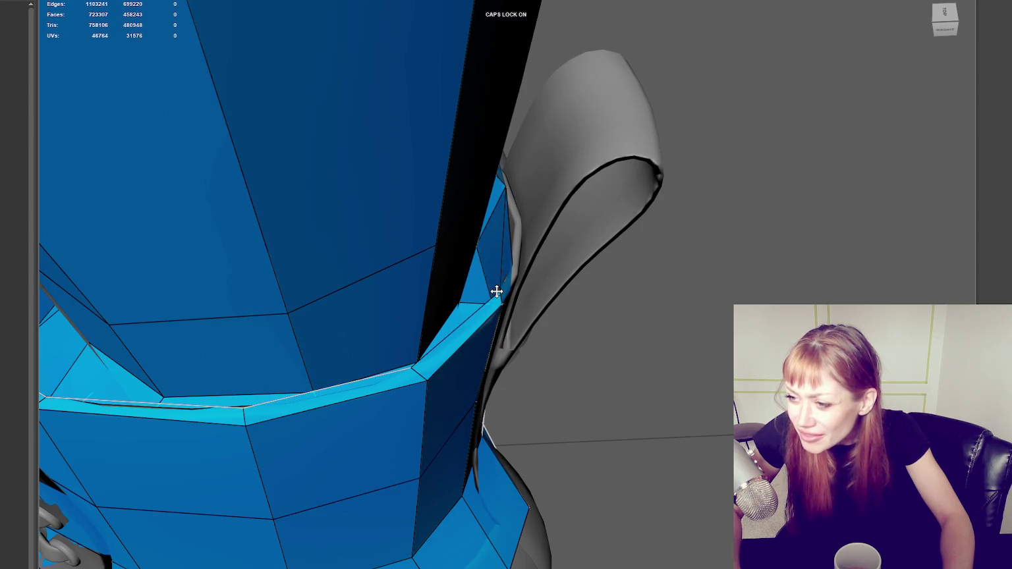
scroll(491, 290, down, 3)
Select the cuff rim vertex beside the strap and move it up against the strap.
mouse_move(476, 290)
alt+middle_down()
mouse_move(409, 224)
mouse_move(442, 271)
alt+middle_up()
scroll(374, 196, up, 2)
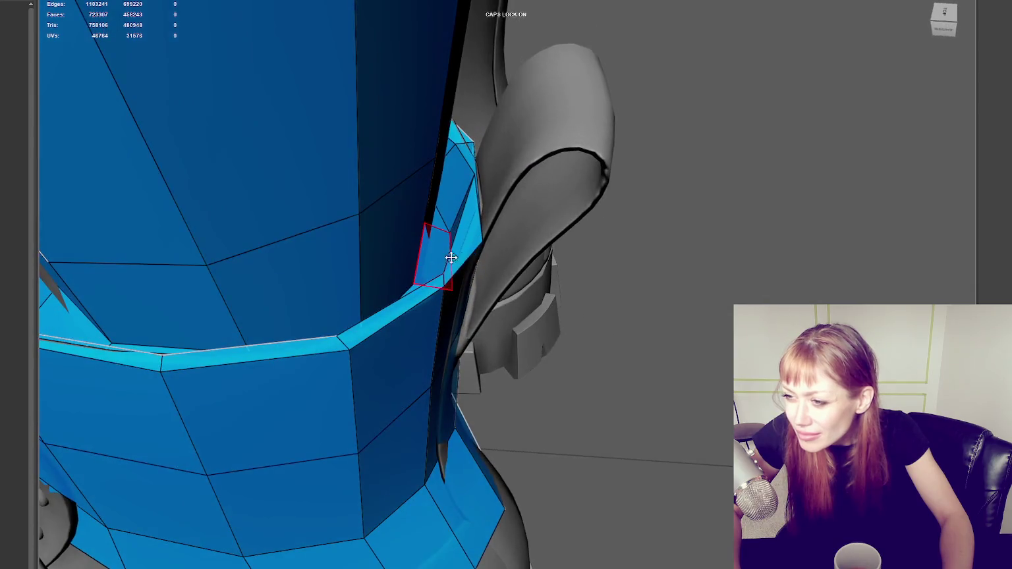
mouse_move(484, 240)
alt+middle_down()
mouse_move(407, 154)
mouse_move(412, 187)
alt+middle_up()
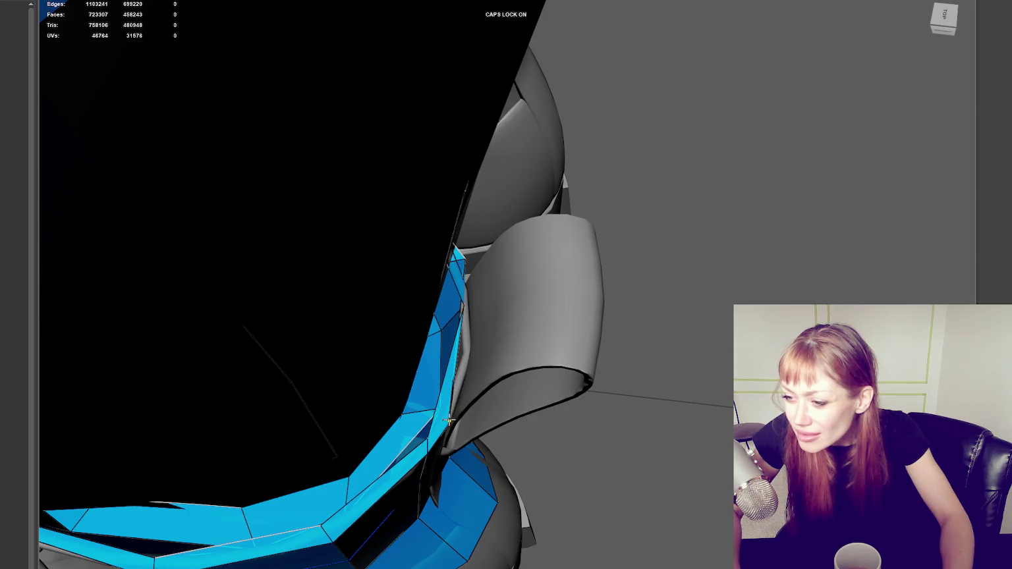
alt+middle_drag(461, 412, 436, 351)
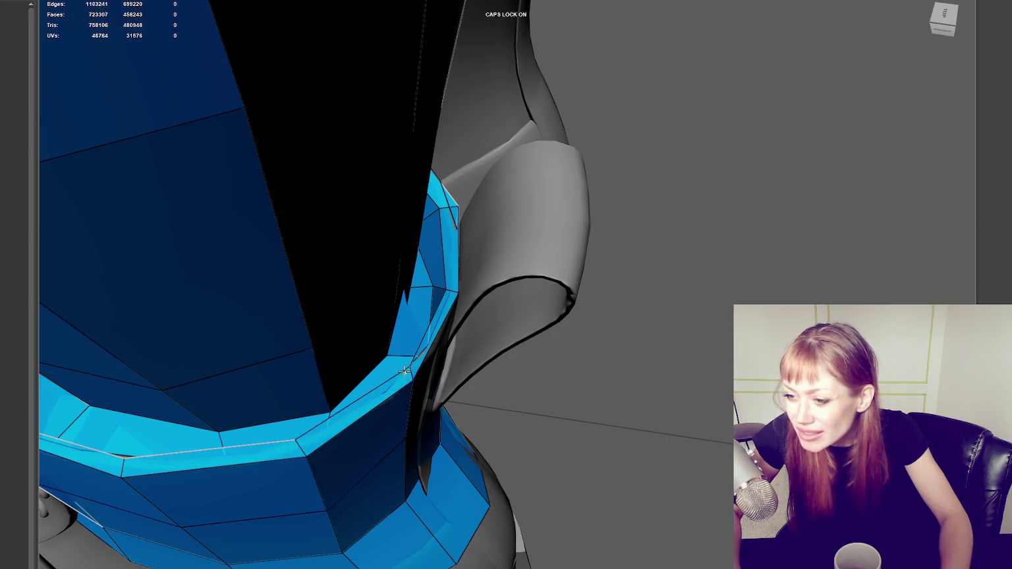
alt+drag(436, 350, 479, 368)
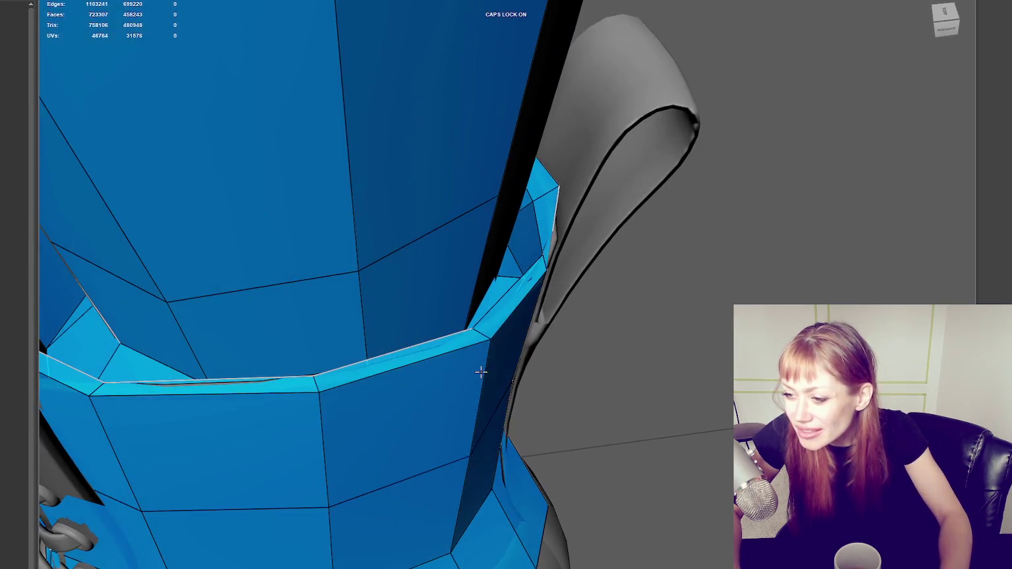
click(534, 257)
mouse_move(540, 240)
alt+middle_down()
mouse_move(488, 153)
mouse_move(484, 220)
alt+middle_up()
mouse_move(464, 238)
mouse_down()
mouse_move(468, 228)
mouse_move(501, 228)
mouse_up()
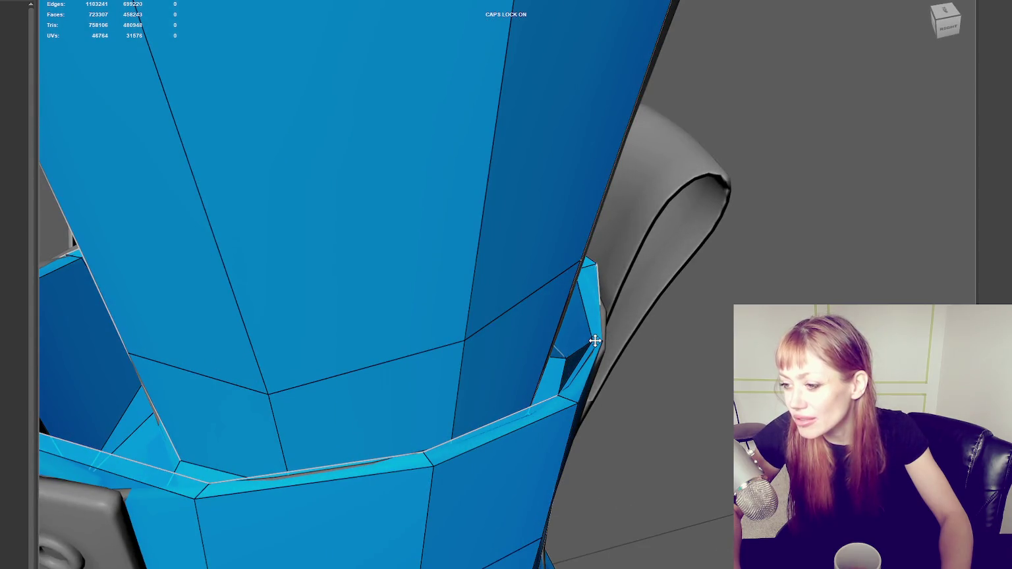
Orbit around the strap and cuff to check the rim's fit from above and behind.
mouse_move(614, 348)
alt+mouse_down()
mouse_move(517, 340)
mouse_move(453, 318)
alt+mouse_up()
scroll(463, 333, down, 5)
scroll(454, 319, up, 3)
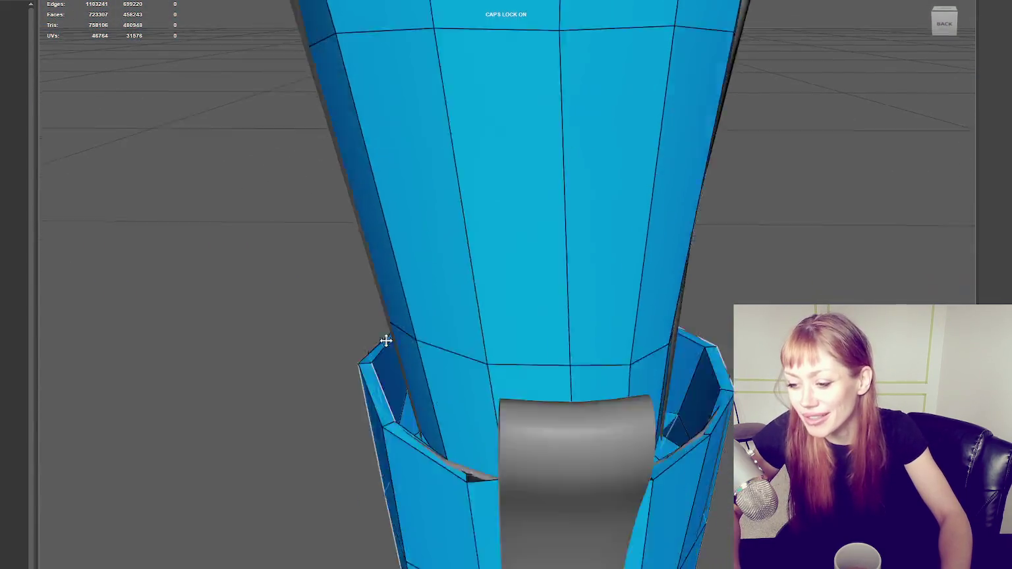
mouse_move(385, 341)
alt+mouse_down()
mouse_move(407, 296)
mouse_move(375, 316)
mouse_move(592, 205)
mouse_move(657, 210)
mouse_move(400, 179)
mouse_move(443, 210)
mouse_move(362, 212)
mouse_move(535, 202)
mouse_move(526, 205)
mouse_move(549, 210)
mouse_move(673, 323)
alt+mouse_up()
alt+drag(579, 314, 621, 320)
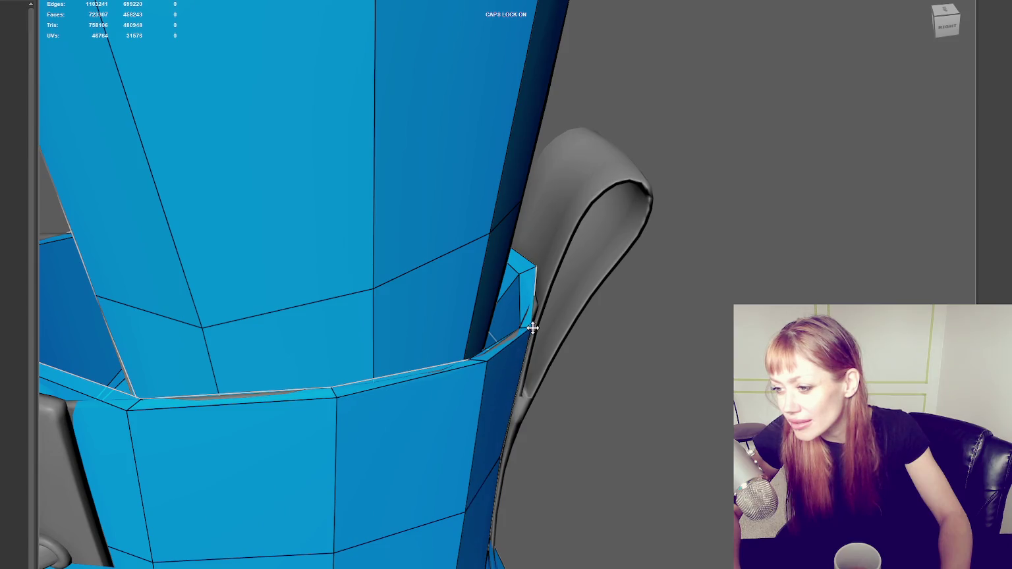
mouse_move(525, 334)
alt+mouse_down()
mouse_move(541, 331)
mouse_move(370, 283)
mouse_move(367, 309)
alt+mouse_up()
alt+drag(400, 367, 425, 375)
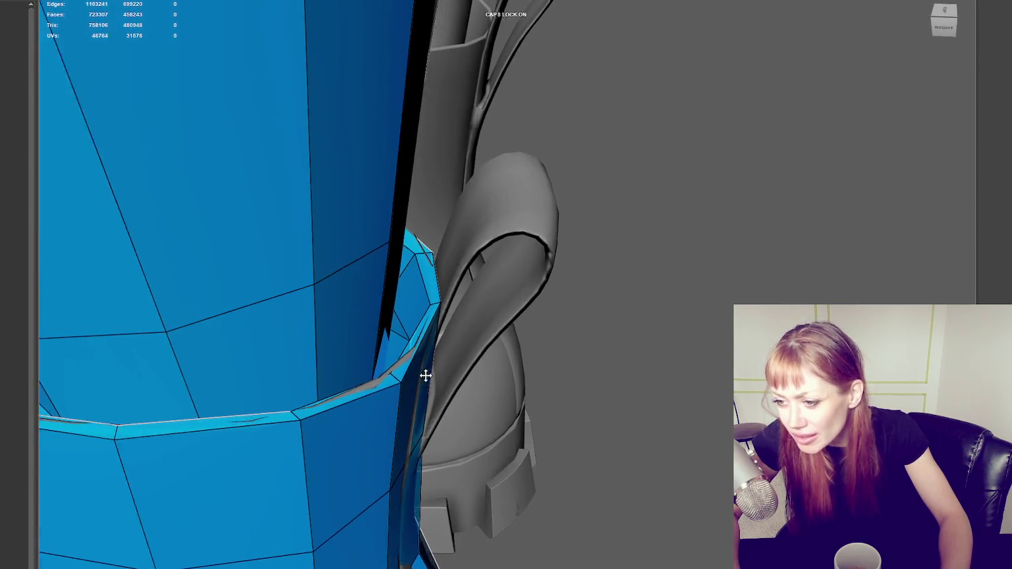
scroll(327, 420, up, 5)
scroll(366, 433, up, 4)
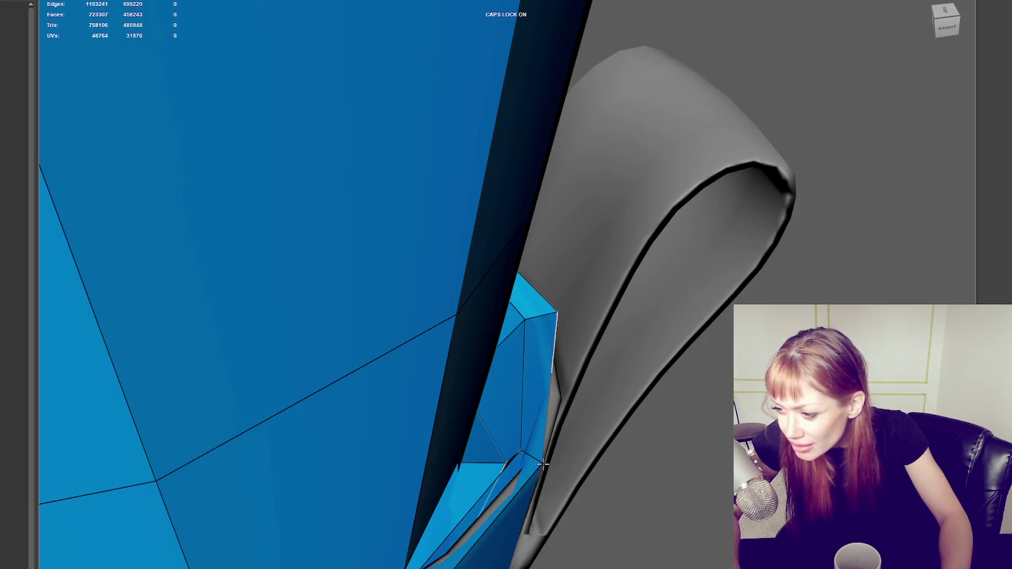
alt+drag(571, 451, 438, 323)
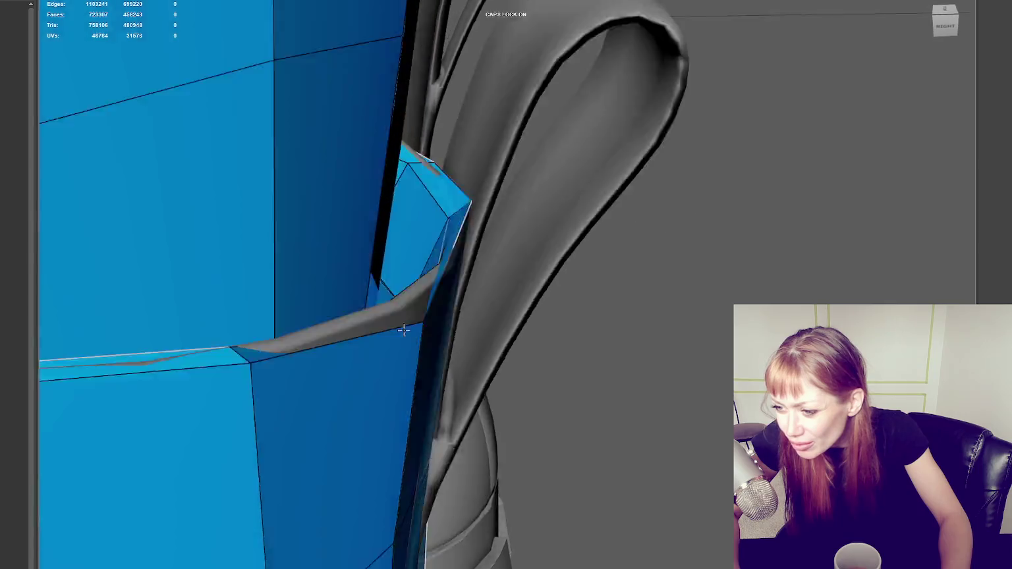
alt+drag(381, 340, 487, 321)
scroll(328, 289, down, 5)
mouse_move(327, 289)
alt+mouse_down()
mouse_move(486, 271)
mouse_move(493, 255)
mouse_move(485, 321)
alt+mouse_up()
scroll(492, 255, up, 3)
scroll(450, 249, up, 3)
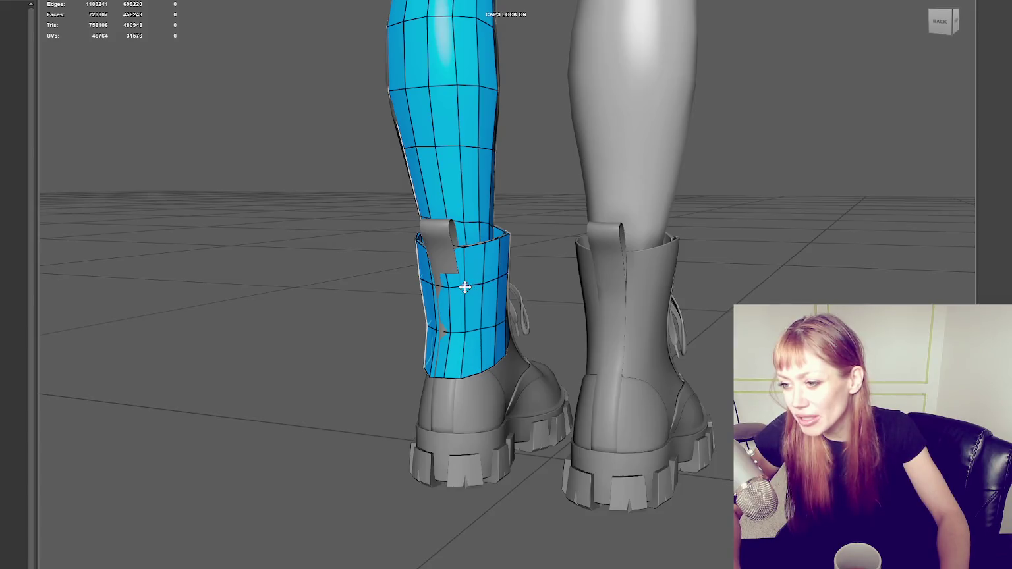
mouse_move(467, 307)
alt+mouse_down()
mouse_move(540, 318)
mouse_move(443, 294)
alt+mouse_up()
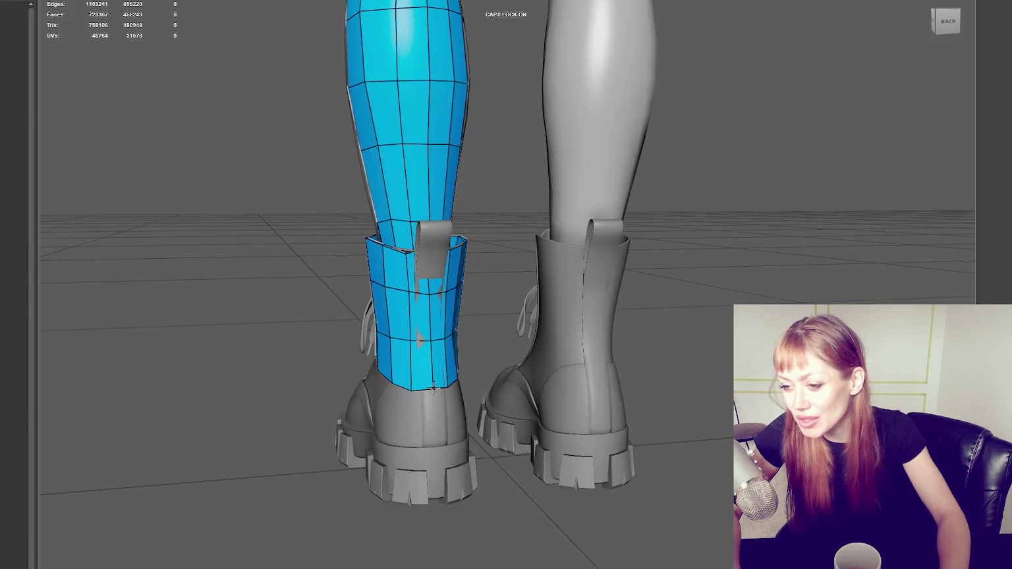
scroll(435, 387, up, 2)
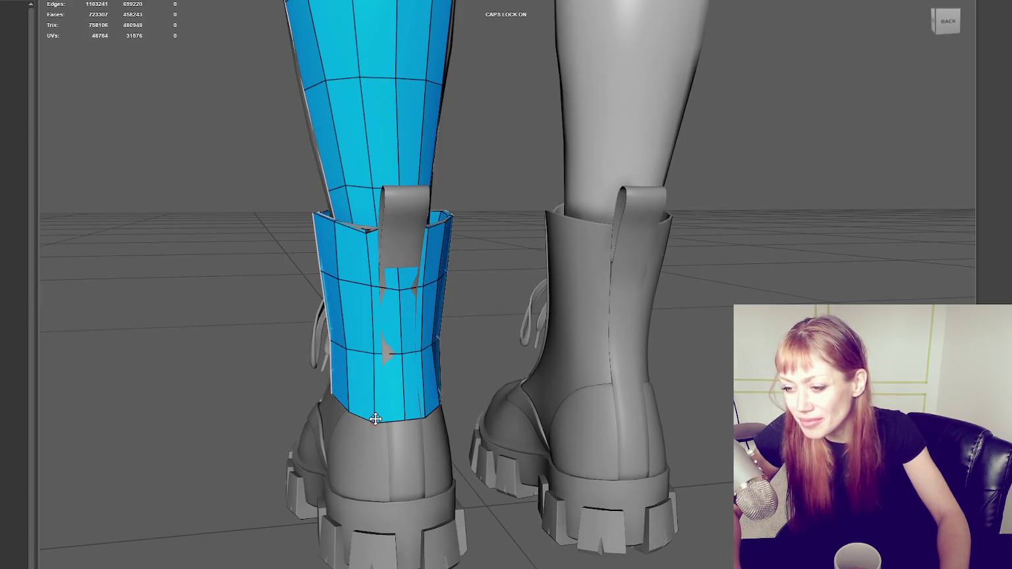
mouse_move(393, 419)
alt+mouse_down()
mouse_move(457, 433)
mouse_move(417, 396)
alt+mouse_up()
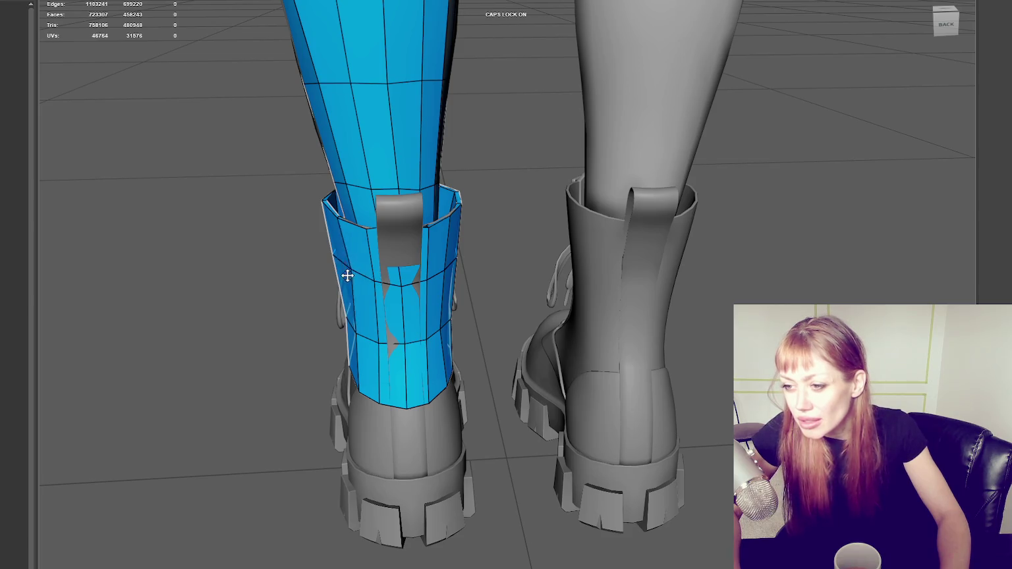
alt+drag(448, 331, 419, 289)
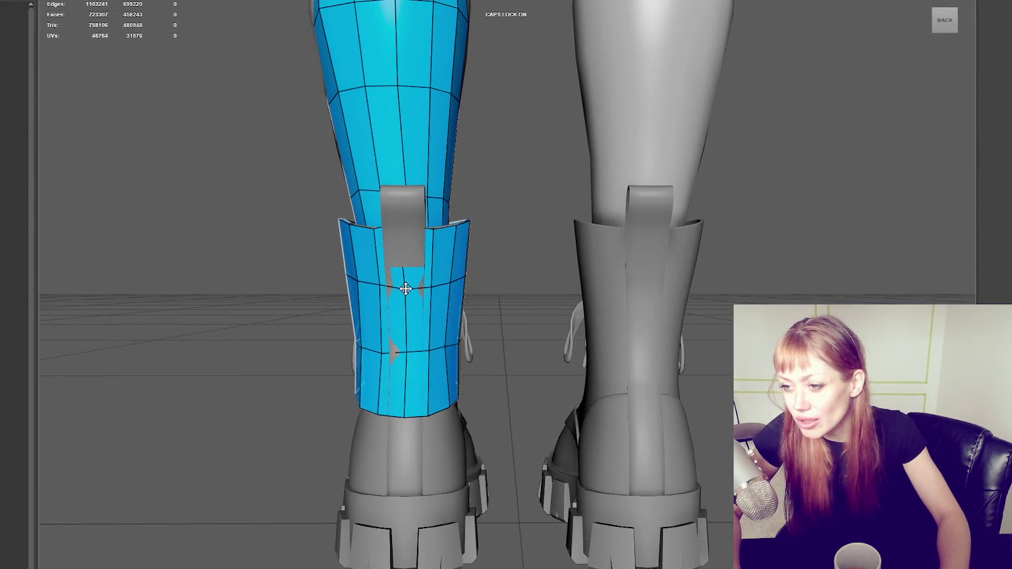
mouse_move(405, 326)
alt+mouse_down()
mouse_move(405, 347)
mouse_move(388, 368)
alt+mouse_up()
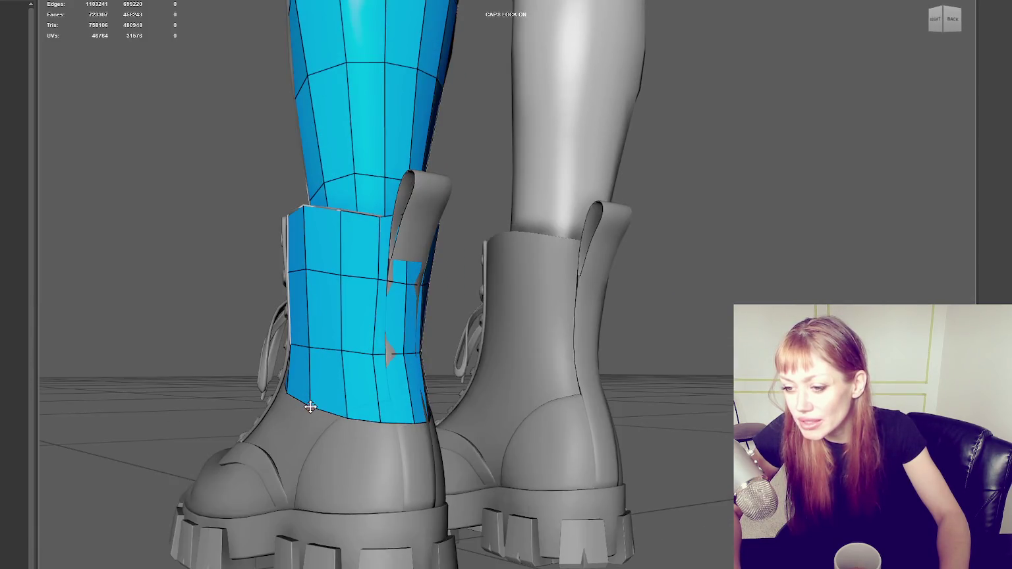
alt+drag(310, 407, 320, 398)
mouse_move(346, 347)
alt+mouse_down()
mouse_move(334, 343)
mouse_move(514, 362)
mouse_move(589, 383)
mouse_move(557, 375)
alt+mouse_up()
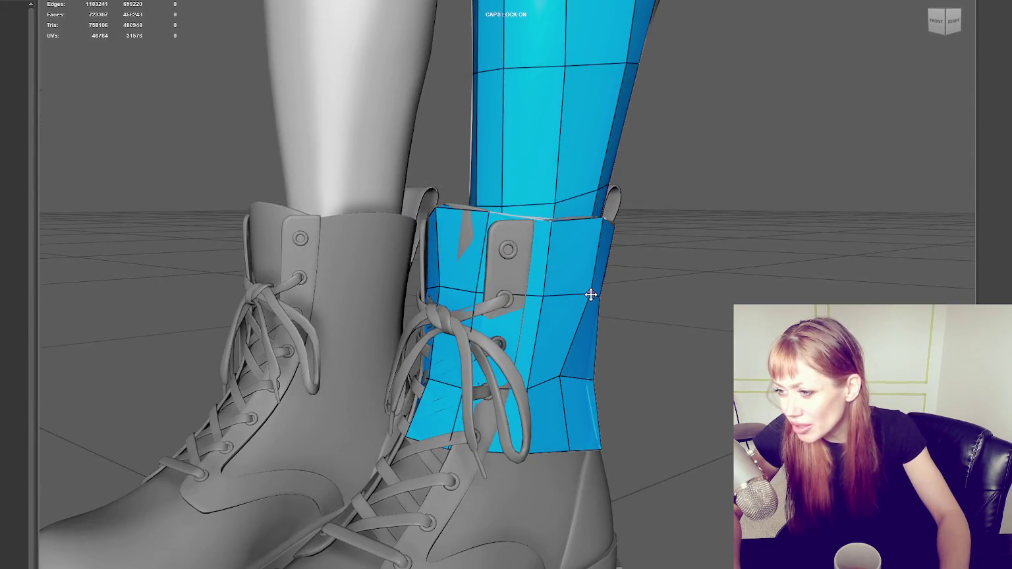
Pull the cuff's side and bottom-edge vertices in so they follow the boot shaft.
drag(586, 292, 577, 302)
mouse_move(582, 294)
alt+middle_down()
mouse_move(542, 303)
mouse_move(551, 335)
mouse_move(540, 387)
alt+middle_up()
drag(540, 388, 532, 388)
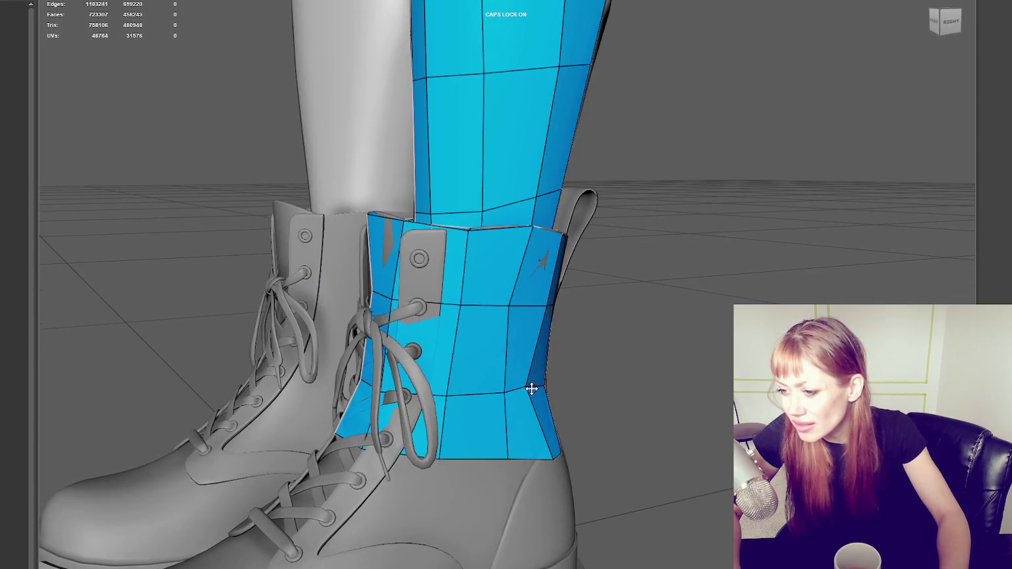
alt+drag(542, 294, 537, 316)
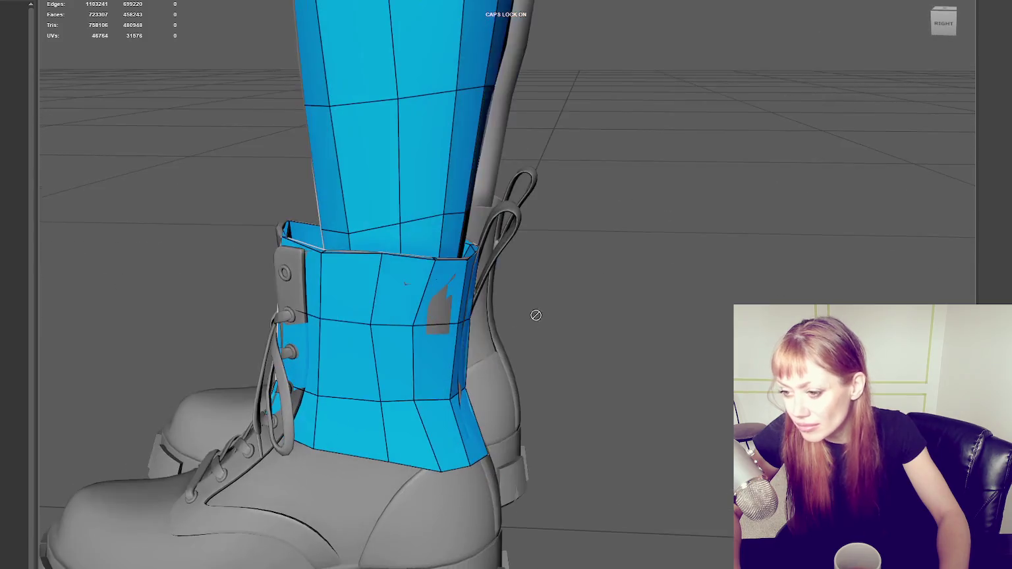
drag(413, 326, 423, 326)
drag(373, 398, 366, 401)
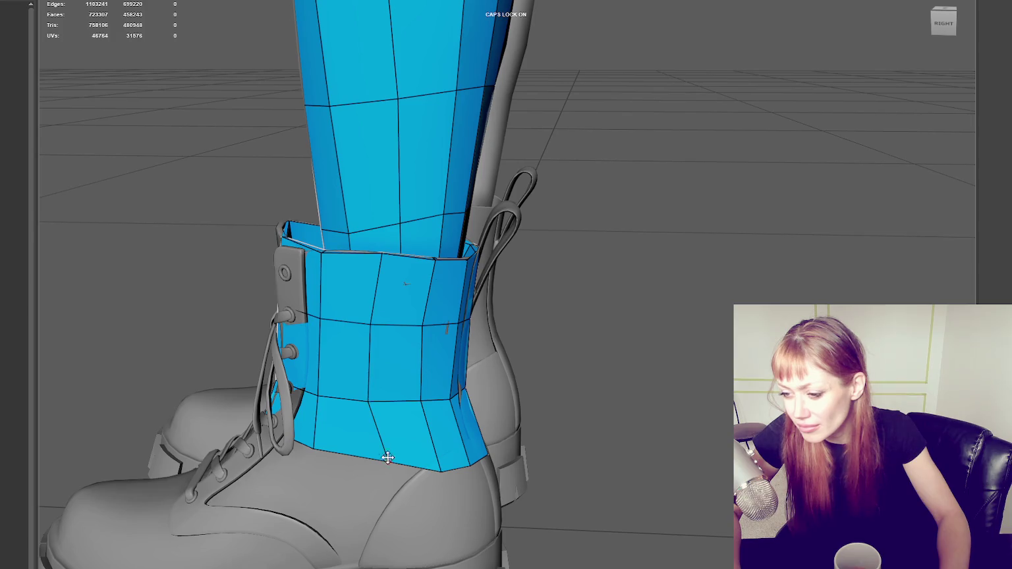
drag(388, 461, 358, 465)
drag(441, 470, 413, 470)
drag(419, 399, 413, 400)
drag(421, 327, 416, 325)
Move the cuff's top-edge vertex to fix the flipped face and reshape the lower-right edge.
mouse_move(381, 255)
mouse_down()
mouse_move(417, 259)
mouse_move(382, 292)
mouse_move(415, 292)
mouse_up()
drag(420, 226, 427, 224)
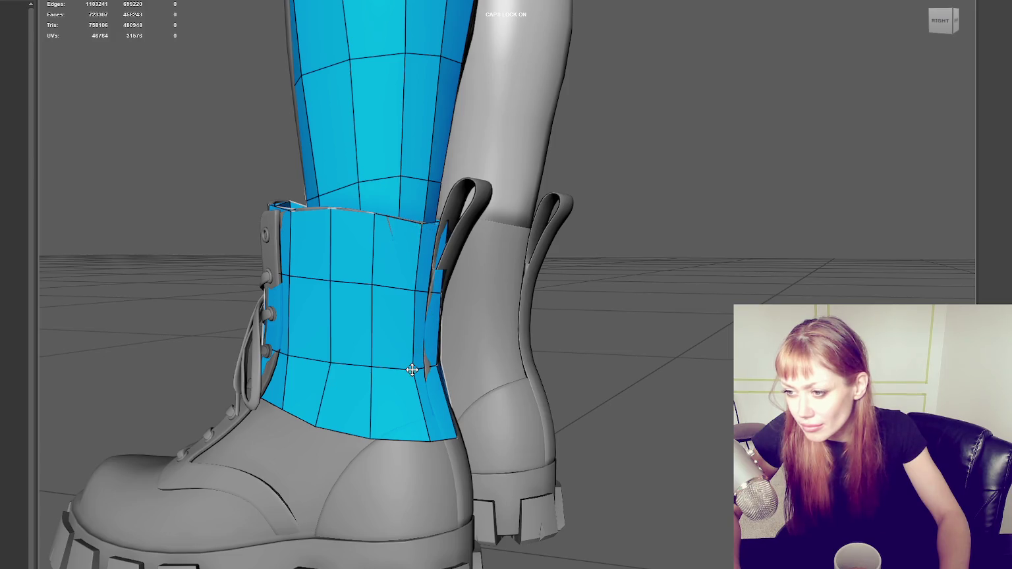
mouse_move(428, 429)
mouse_down()
mouse_move(418, 436)
mouse_move(405, 349)
mouse_up()
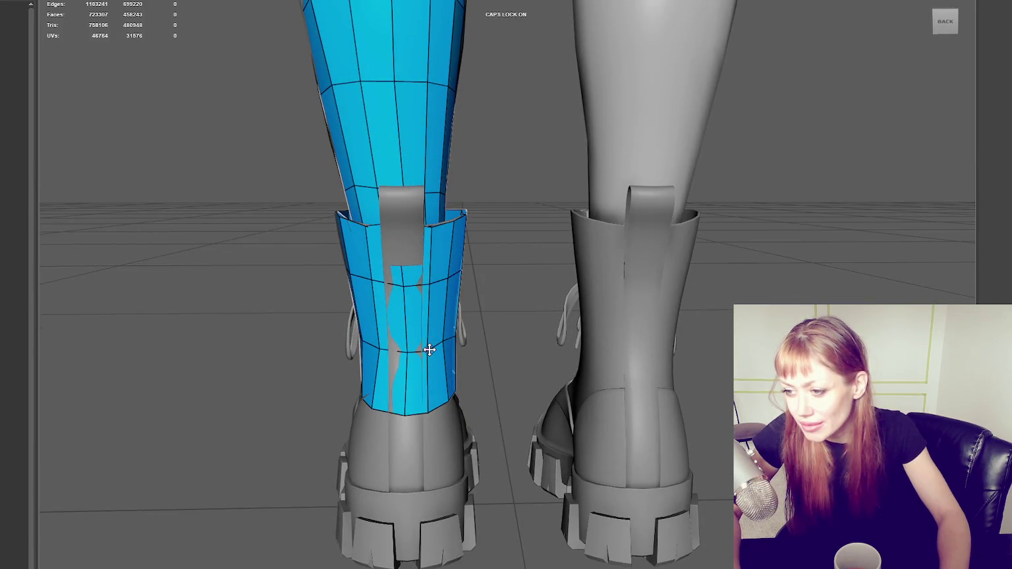
Select the column of faces at the cuff's lower back and review it from several angles.
mouse_move(482, 335)
alt+middle_down()
mouse_move(553, 314)
mouse_move(507, 326)
alt+middle_up()
click(487, 353)
shift+click(490, 254)
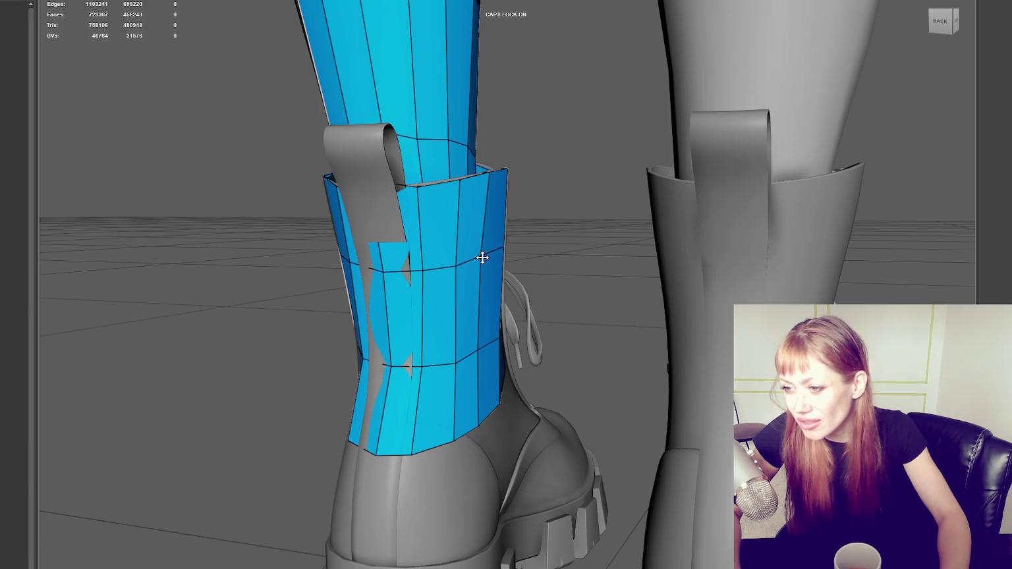
alt+drag(482, 259, 458, 267)
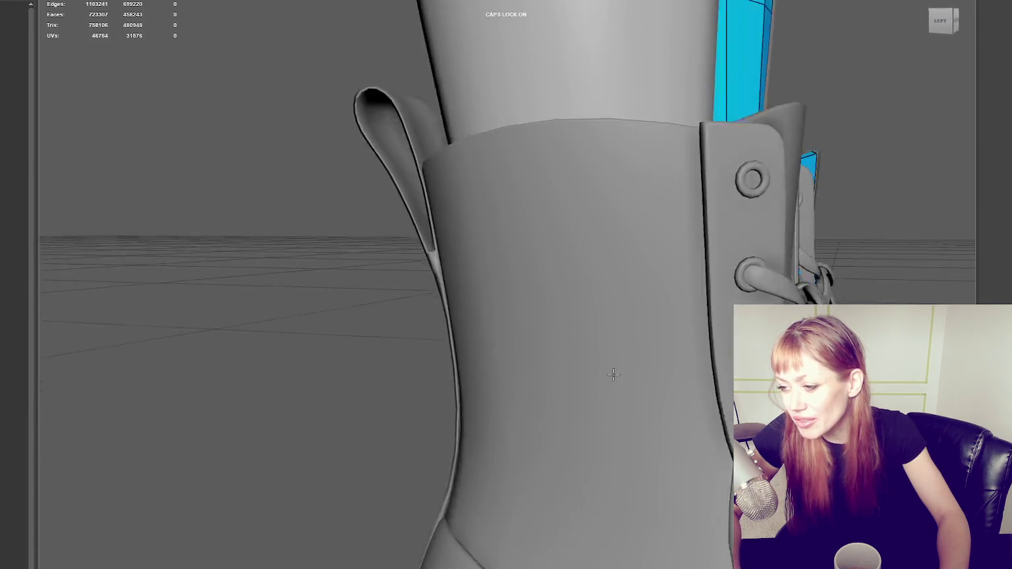
mouse_move(634, 359)
alt+mouse_down()
mouse_move(668, 343)
mouse_move(486, 319)
alt+mouse_up()
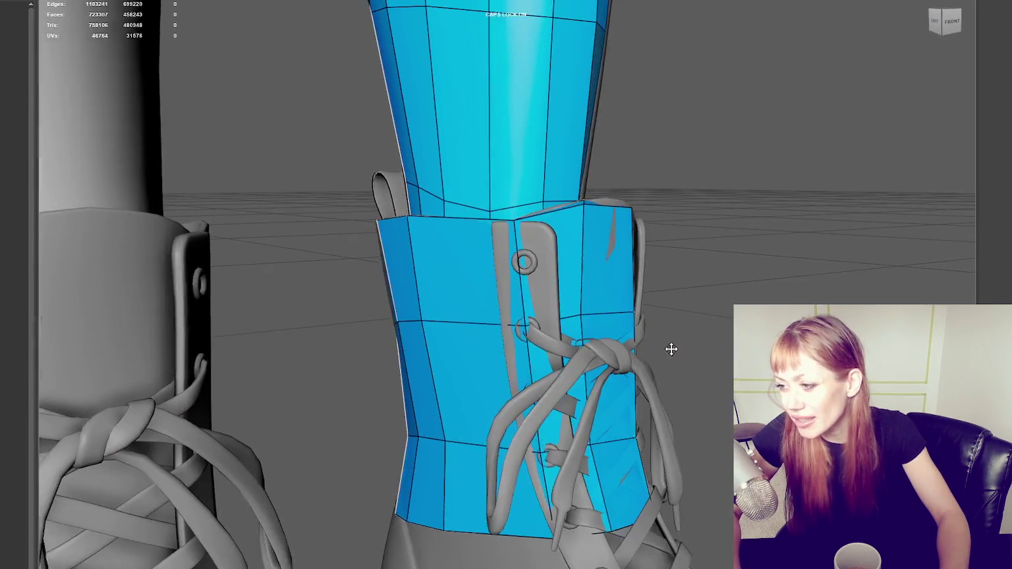
Nudge the cuff's bottom vertex to the right so it sits on the shaft.
scroll(486, 320, down, 5)
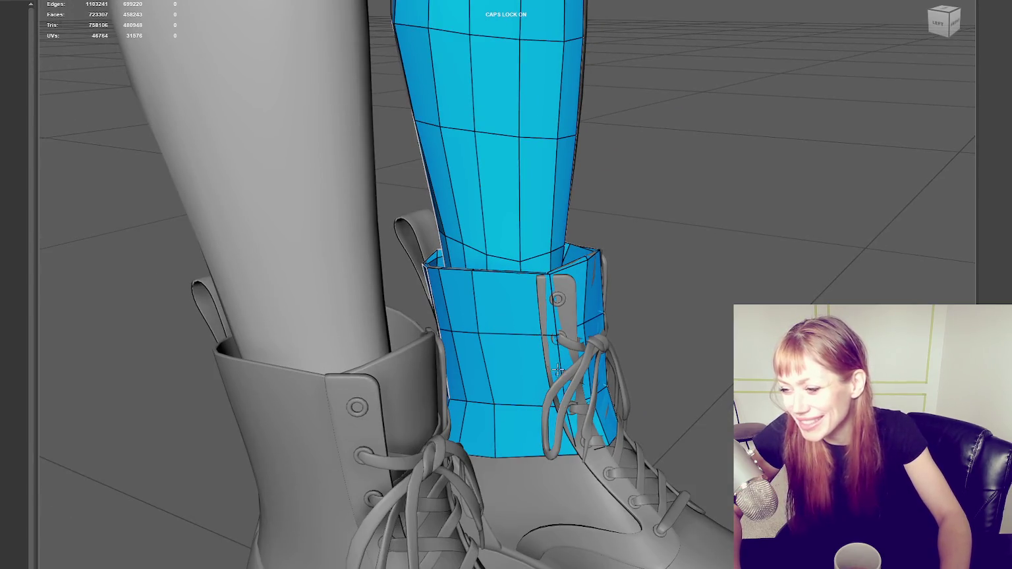
alt+drag(480, 347, 467, 334)
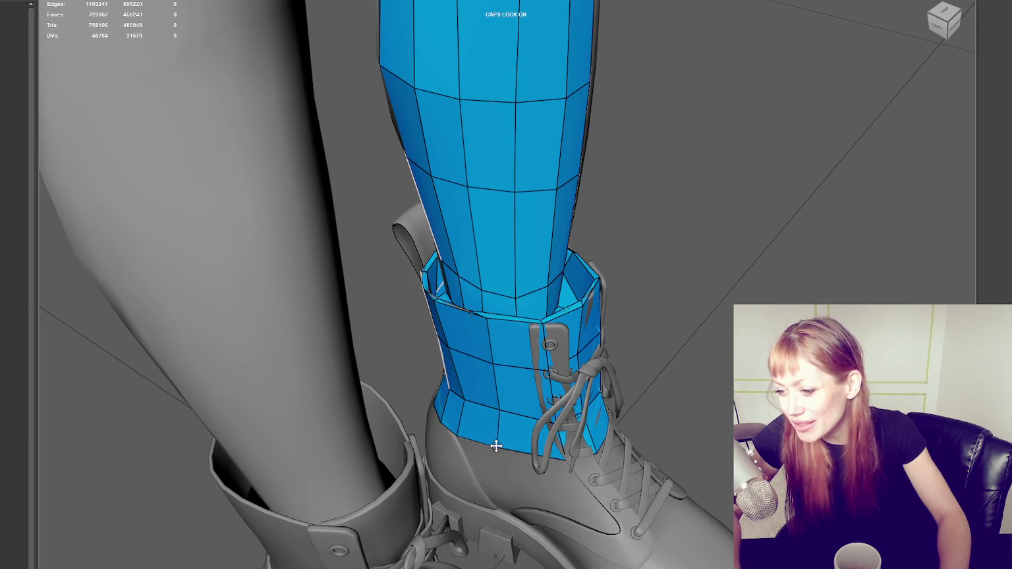
alt+drag(558, 424, 558, 410)
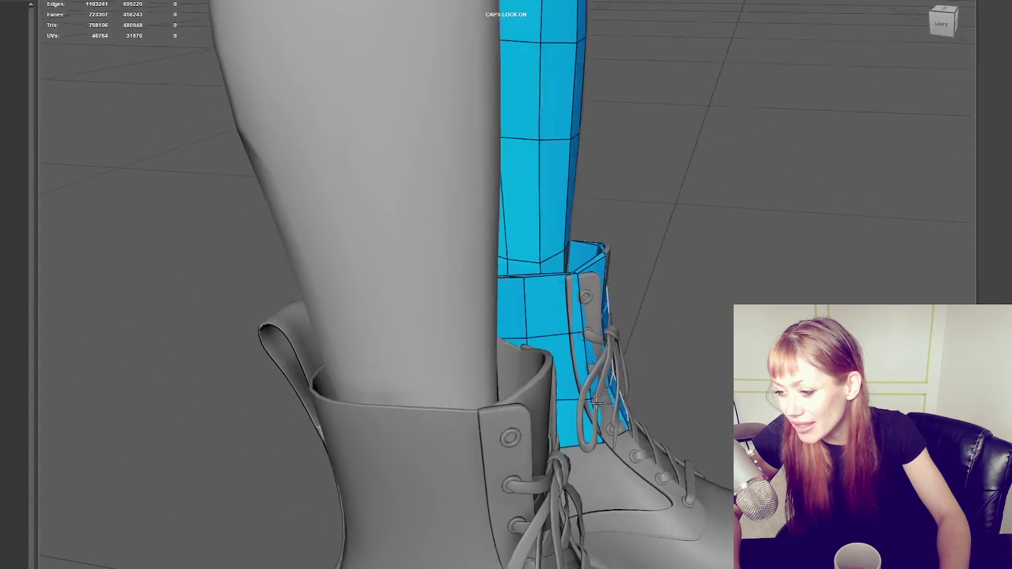
scroll(558, 409, up, 3)
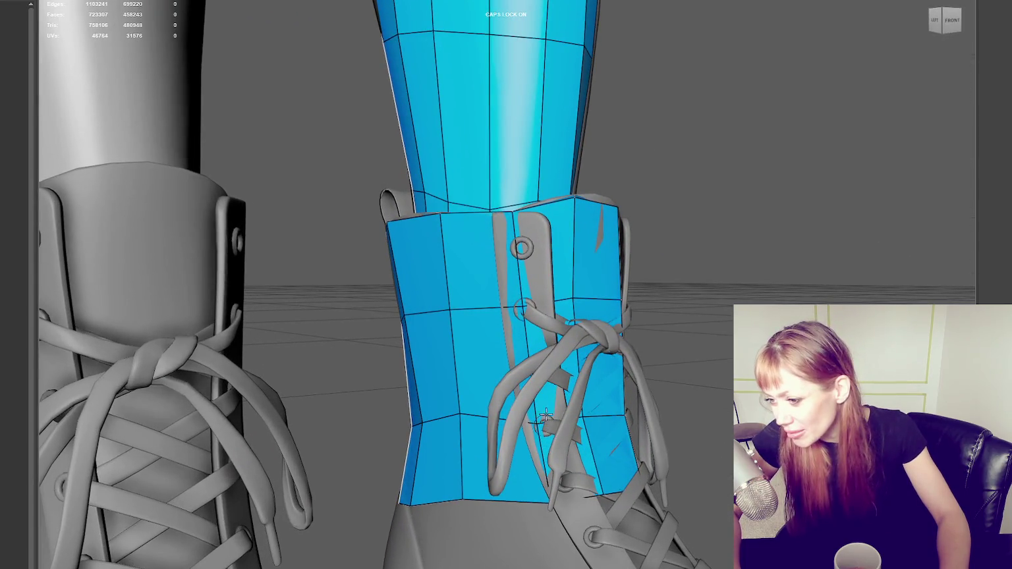
scroll(558, 410, up, 2)
scroll(542, 469, up, 2)
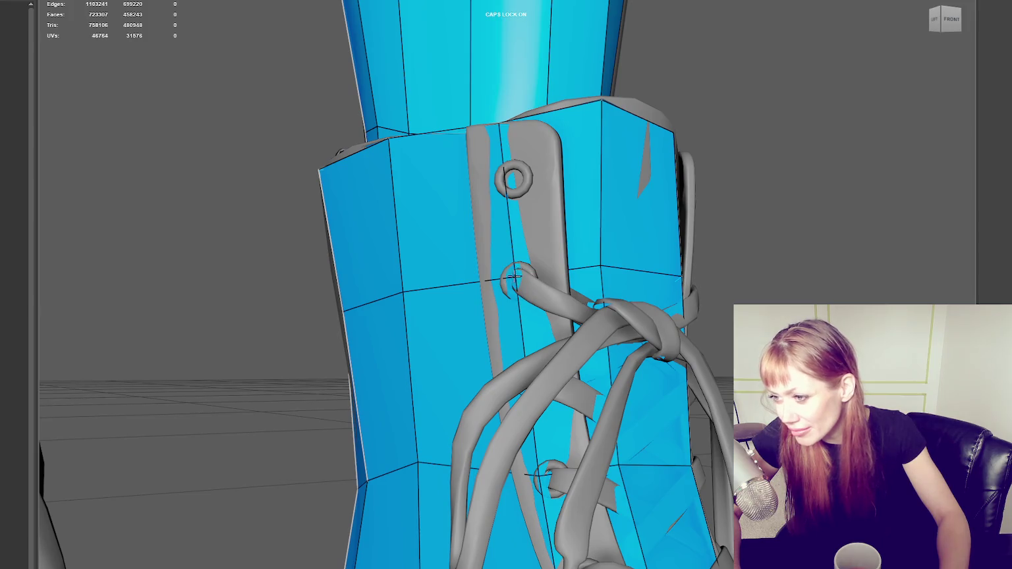
alt+drag(515, 274, 542, 389)
mouse_move(481, 524)
alt+mouse_down()
mouse_move(517, 473)
mouse_move(488, 454)
alt+mouse_up()
scroll(487, 454, down, 2)
alt+middle_drag(488, 461, 519, 446)
mouse_move(519, 446)
alt+mouse_down()
mouse_move(634, 449)
mouse_move(599, 416)
mouse_move(488, 446)
mouse_move(453, 348)
mouse_move(558, 334)
mouse_move(576, 284)
alt+mouse_up()
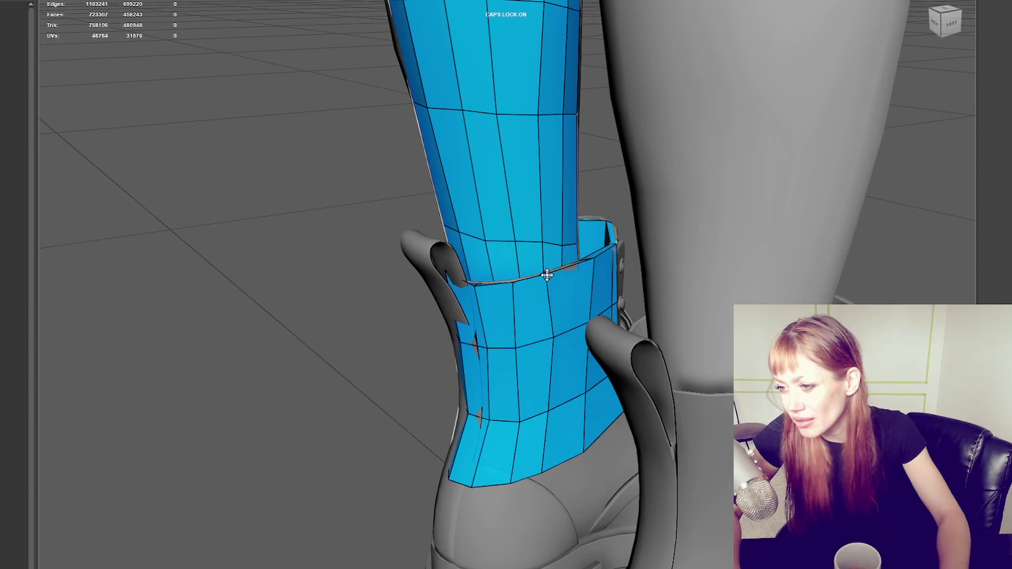
drag(540, 472, 561, 467)
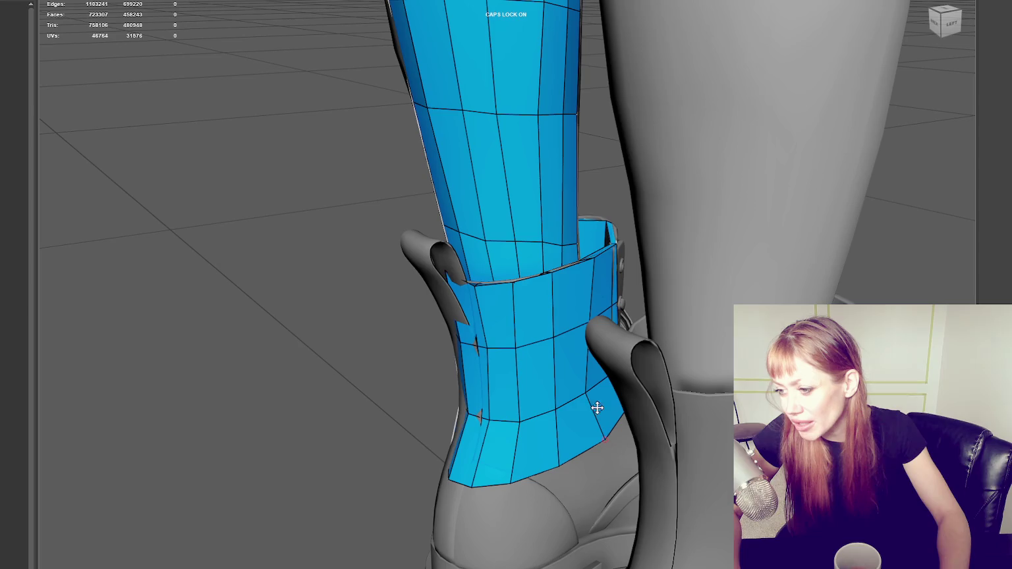
Adjust the cuff's lower-right corner vertex to fit snugly near the heel.
alt+drag(594, 389, 619, 379)
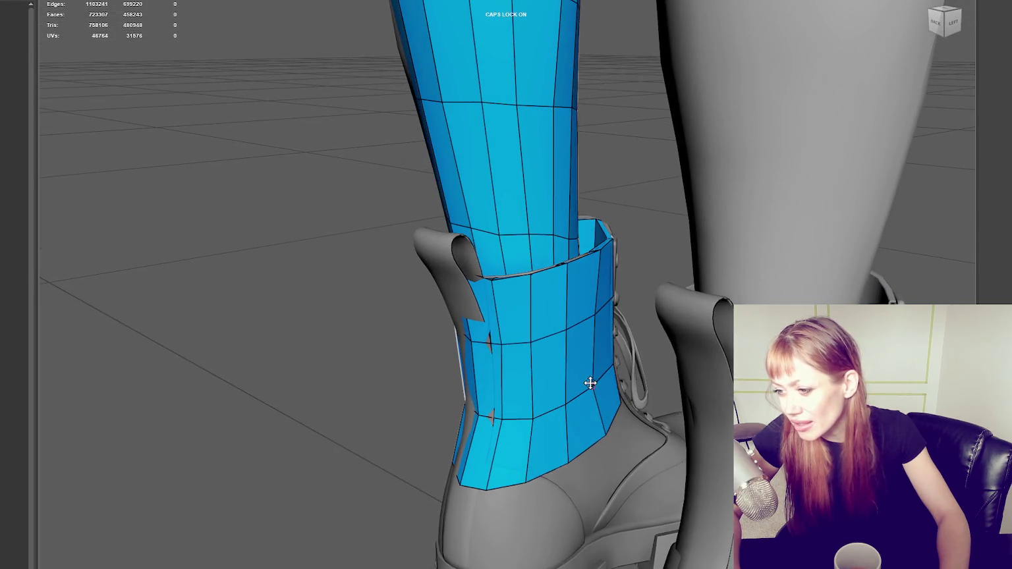
drag(604, 430, 605, 425)
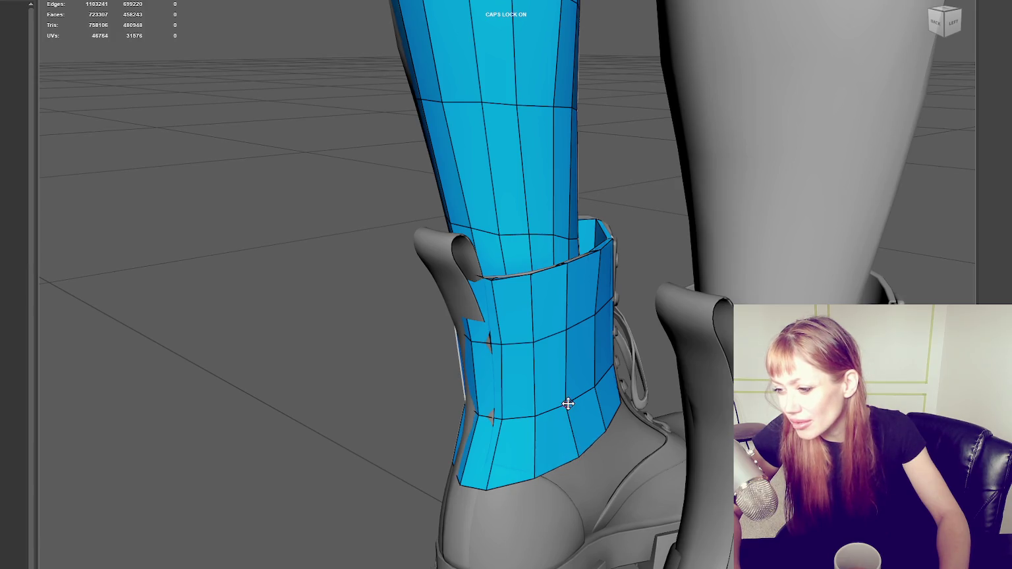
mouse_move(533, 274)
alt+mouse_down()
mouse_move(599, 305)
mouse_move(679, 298)
mouse_move(498, 400)
alt+mouse_up()
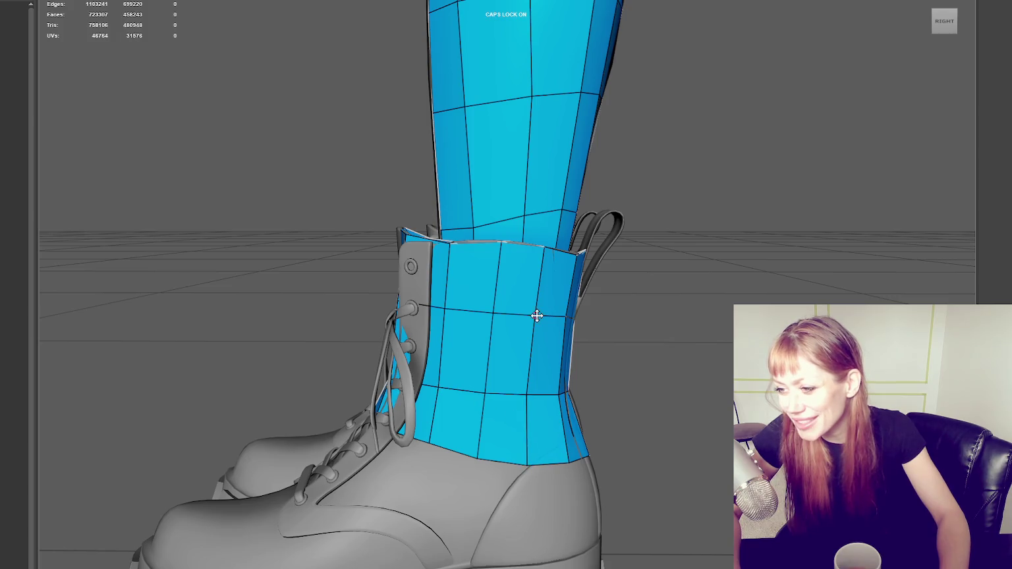
mouse_move(543, 402)
alt+mouse_down()
mouse_move(481, 404)
mouse_move(485, 384)
alt+mouse_up()
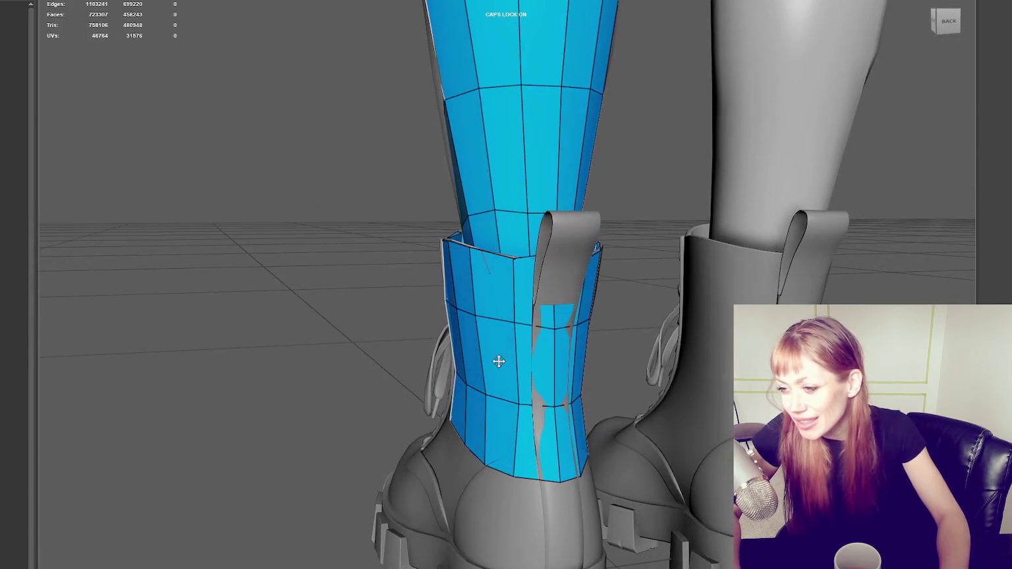
alt+drag(515, 270, 485, 283)
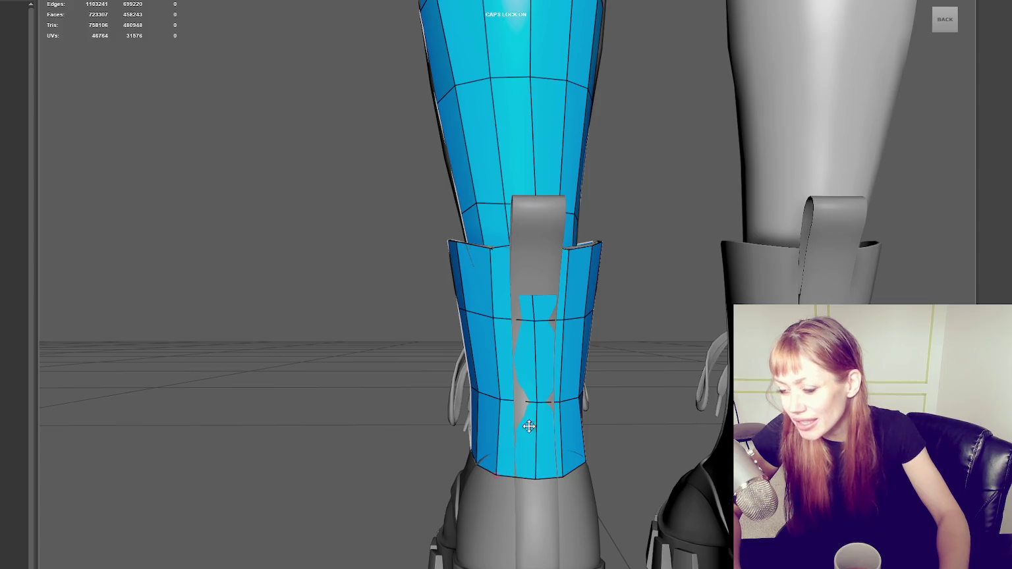
mouse_move(605, 325)
alt+mouse_down()
mouse_move(592, 323)
mouse_move(624, 314)
mouse_move(693, 333)
mouse_move(582, 398)
alt+mouse_up()
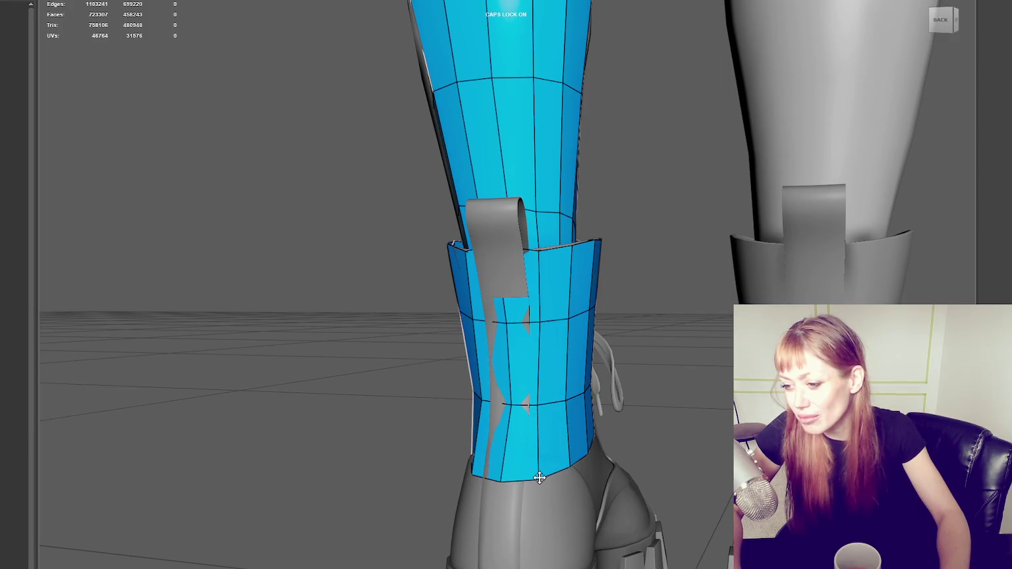
mouse_move(591, 450)
alt+mouse_down()
mouse_move(495, 424)
mouse_move(549, 397)
mouse_move(606, 407)
mouse_move(705, 400)
mouse_move(576, 466)
mouse_move(531, 444)
alt+mouse_up()
mouse_move(515, 406)
alt+mouse_down()
mouse_move(542, 395)
mouse_move(526, 395)
alt+mouse_up()
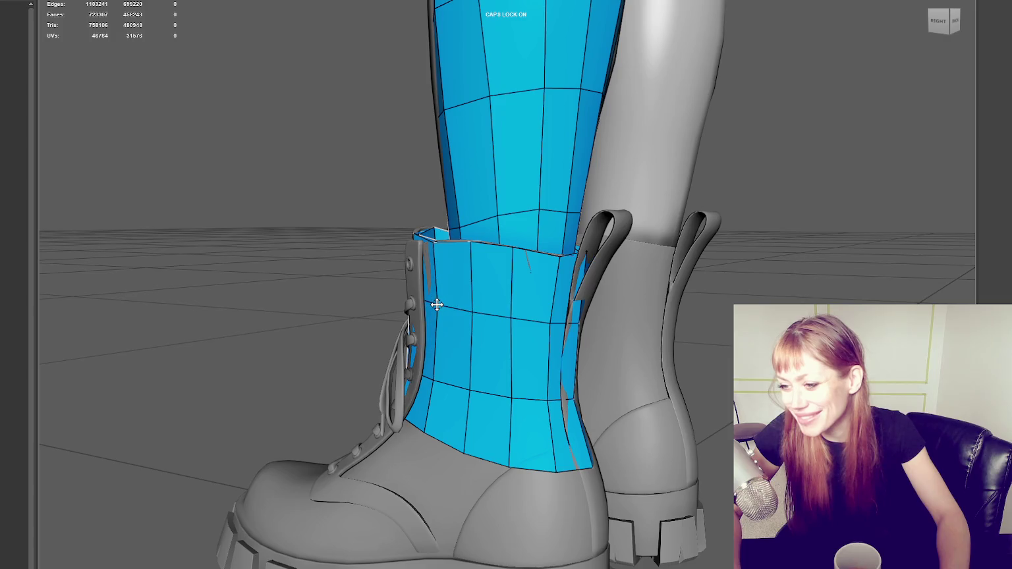
mouse_move(435, 304)
alt+mouse_down()
mouse_move(427, 316)
mouse_move(477, 326)
mouse_move(540, 293)
alt+mouse_up()
alt+drag(520, 328, 550, 326)
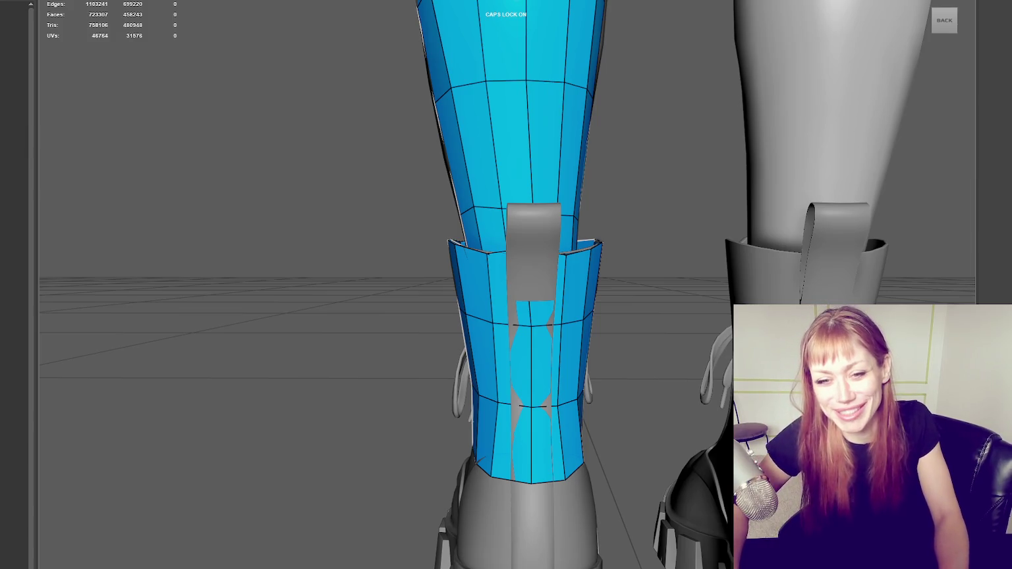
Clear the cuff face selection with F8 after framing the boot and heel.
mouse_move(653, 387)
alt+mouse_down()
mouse_move(631, 405)
mouse_move(630, 352)
alt+mouse_up()
scroll(643, 417, up, 1)
scroll(640, 399, up, 4)
scroll(640, 399, down, 2)
mouse_move(640, 398)
alt+mouse_down()
mouse_move(623, 410)
mouse_move(584, 403)
alt+mouse_up()
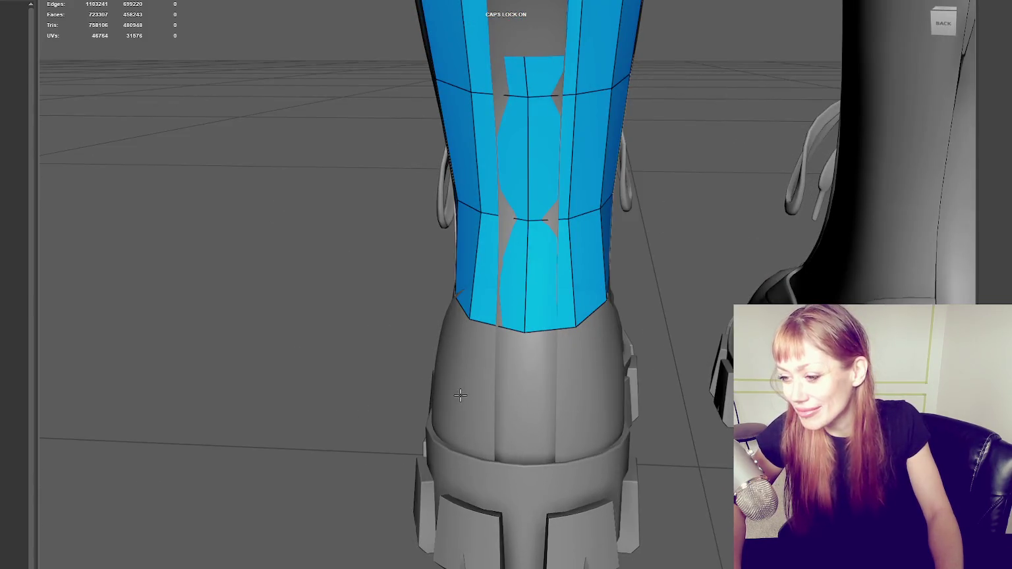
key(F8)
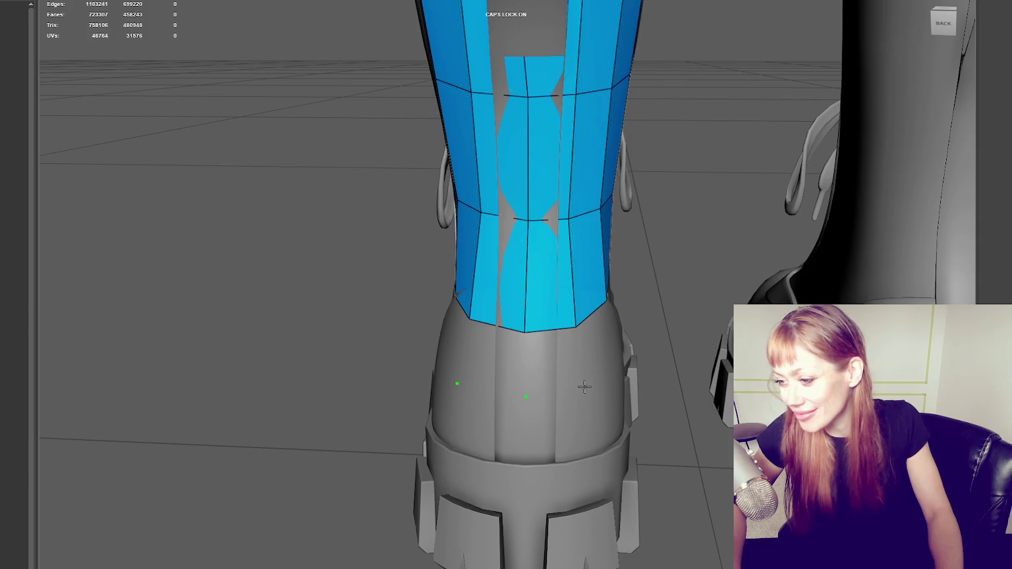
Fill the first new quads into the heel patch below the blue cuff.
alt+drag(704, 406, 599, 382)
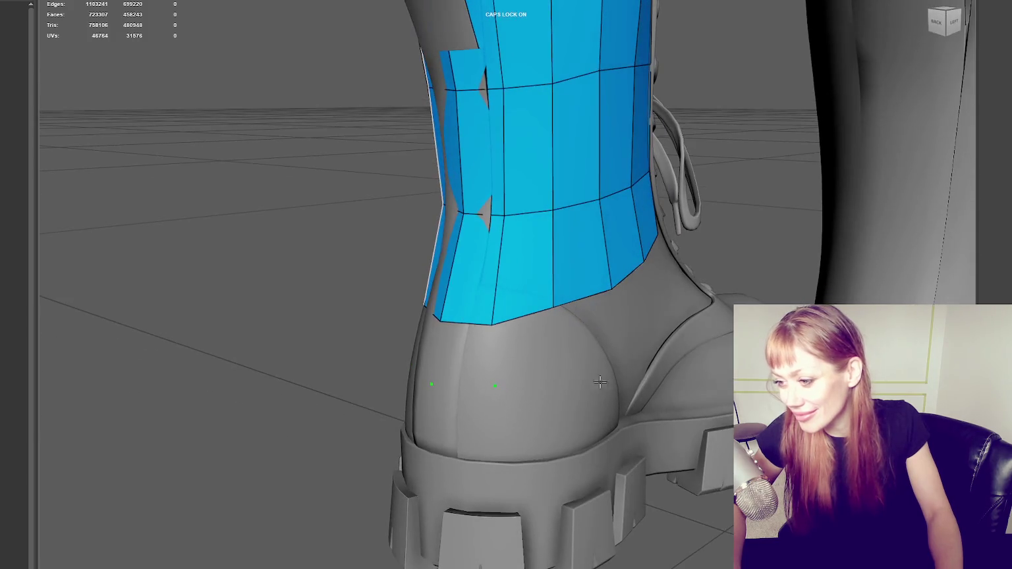
shift+click(527, 349)
mouse_move(527, 349)
alt+mouse_down()
mouse_move(545, 342)
mouse_move(640, 387)
alt+mouse_up()
shift+click(545, 342)
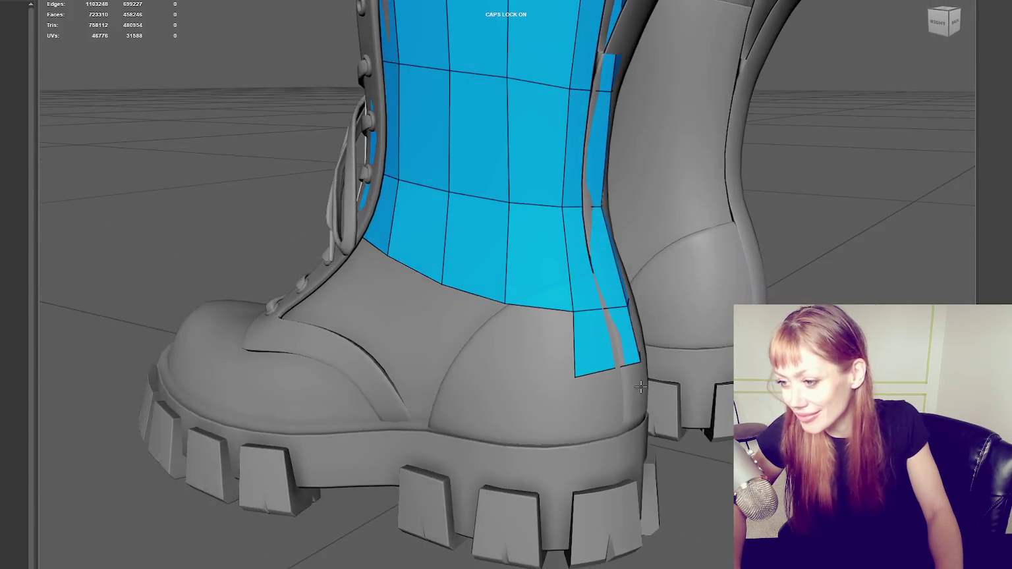
shift+click(534, 337)
alt+drag(534, 337, 471, 445)
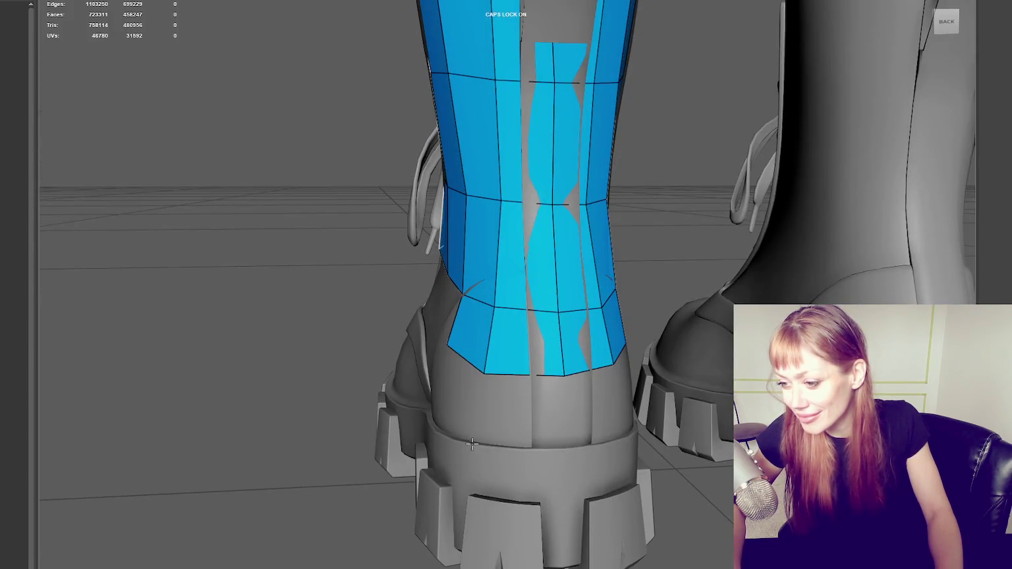
Fill the remaining heel gaps with more quads down to the sole's edge.
shift+click(535, 424)
mouse_move(534, 424)
alt+mouse_down()
mouse_move(589, 416)
mouse_move(559, 438)
mouse_move(573, 356)
alt+mouse_up()
shift+click(590, 415)
shift+click(541, 406)
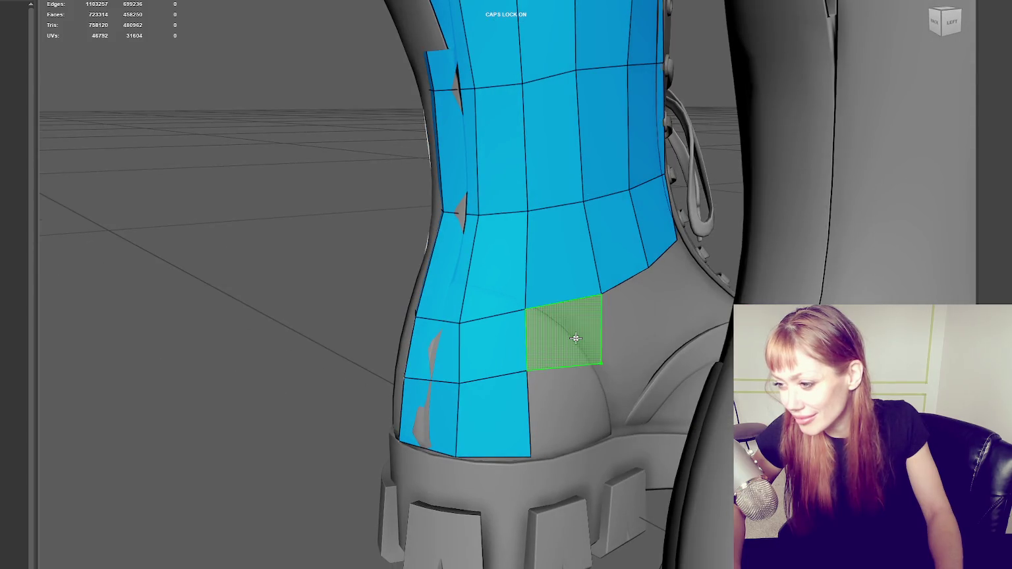
shift+click(575, 334)
shift+click(580, 410)
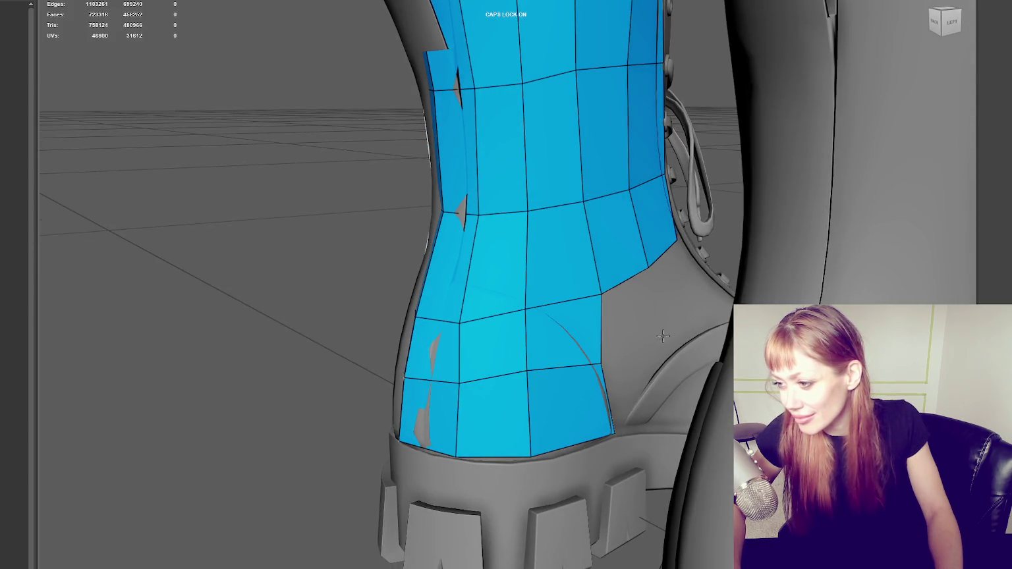
alt+drag(662, 336, 487, 377)
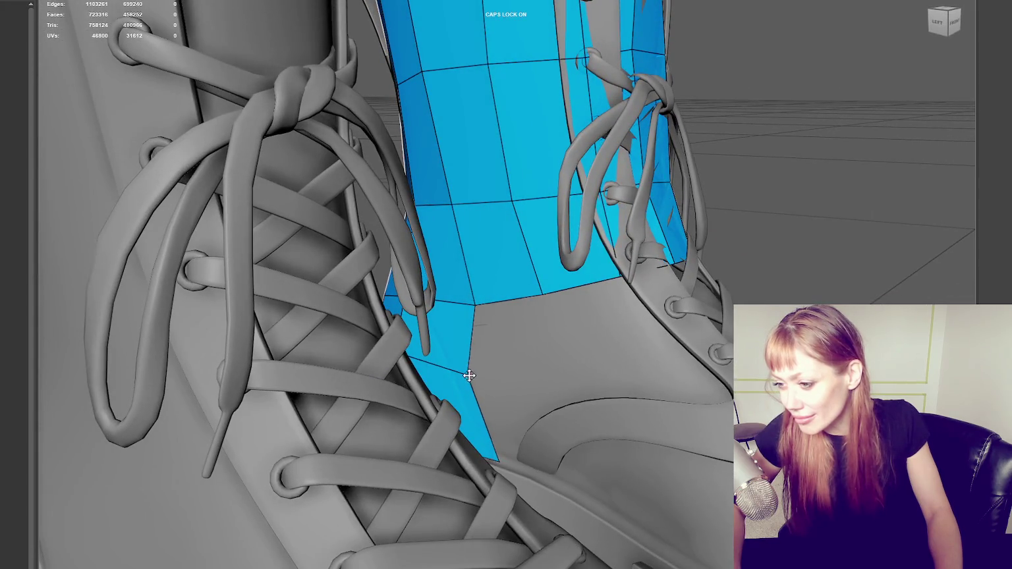
mouse_move(480, 373)
alt+mouse_down()
mouse_move(472, 436)
mouse_move(631, 423)
alt+mouse_up()
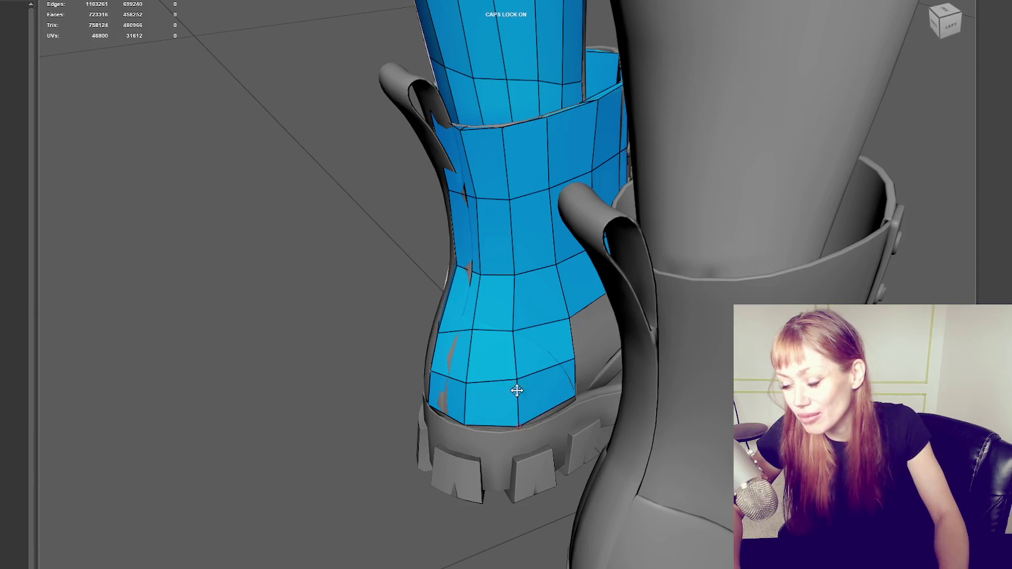
From a straight rear view, drag a central back strip vertex right, then check from three-quarter angles.
mouse_move(524, 334)
alt+middle_down()
mouse_move(535, 323)
mouse_move(515, 320)
alt+middle_up()
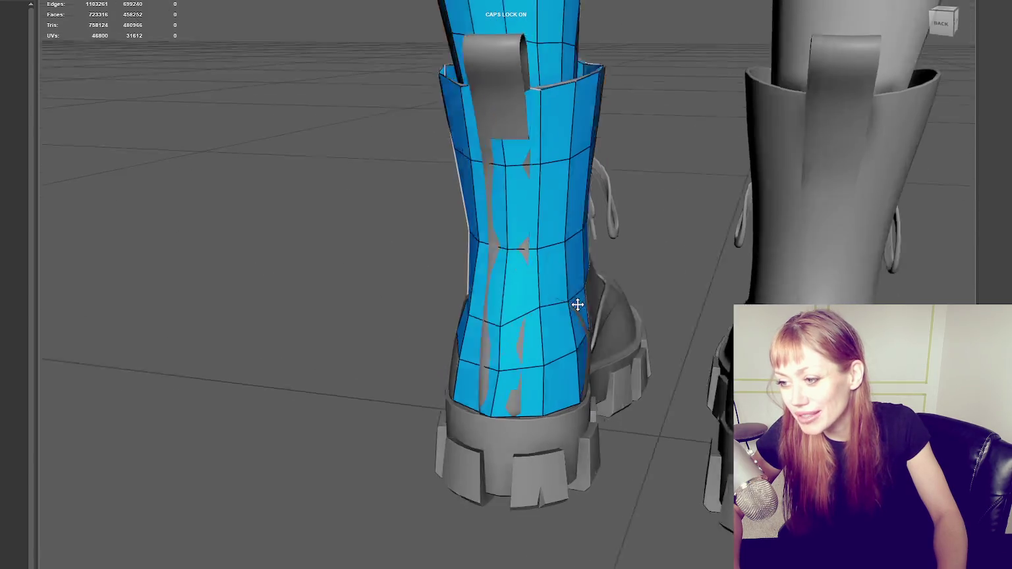
scroll(507, 321, up, 1)
scroll(535, 324, up, 3)
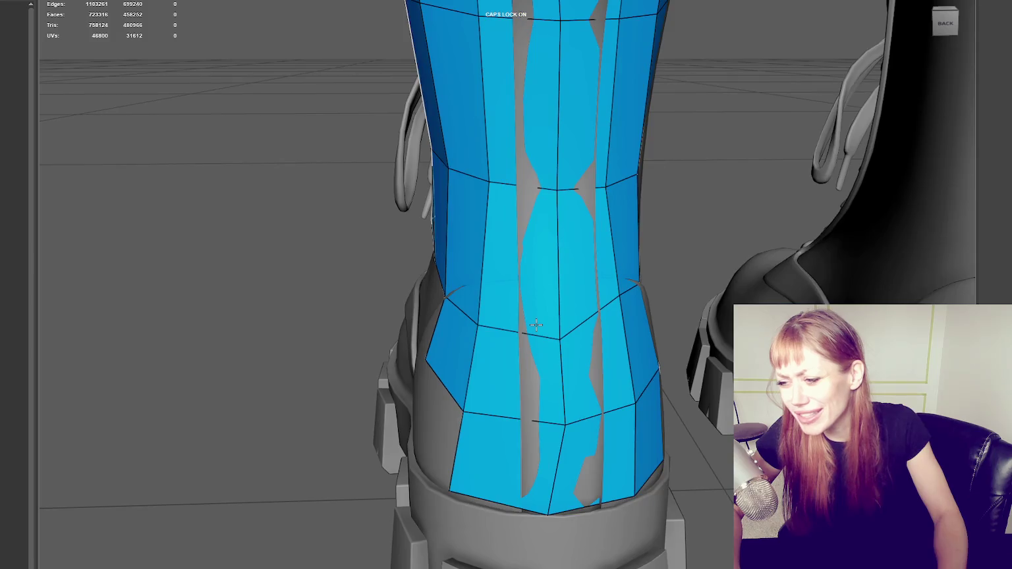
mouse_move(561, 338)
alt+middle_down()
mouse_move(623, 325)
mouse_move(501, 311)
mouse_move(632, 357)
alt+middle_up()
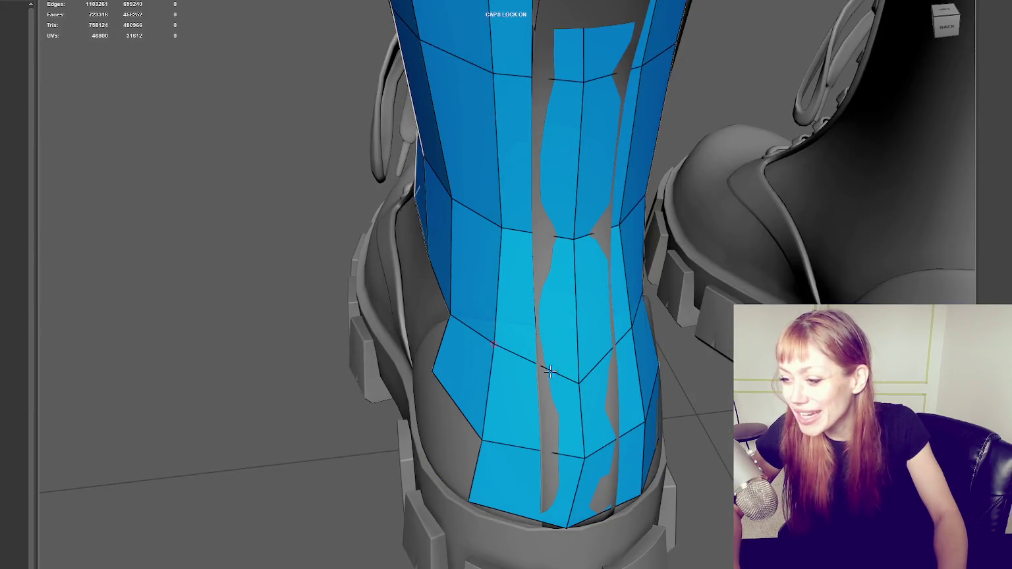
scroll(610, 354, down, 3)
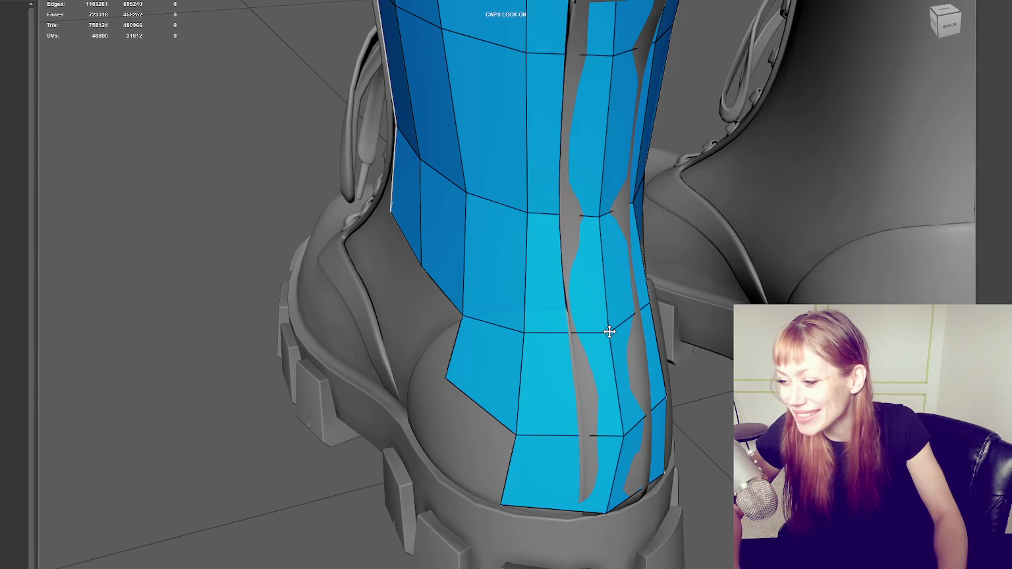
scroll(553, 313, down, 3)
alt+middle_drag(554, 313, 534, 371)
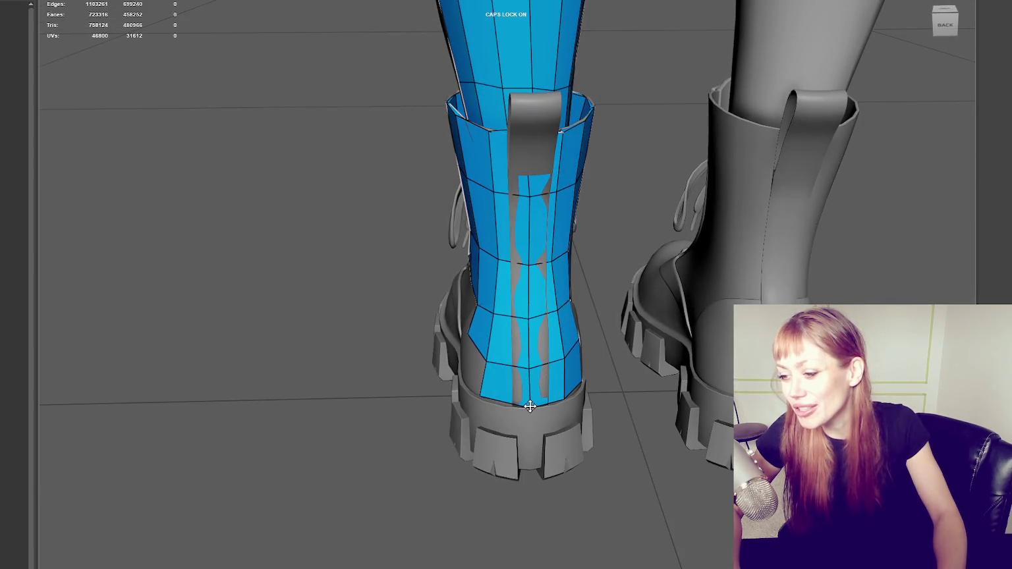
alt+middle_drag(523, 407, 495, 394)
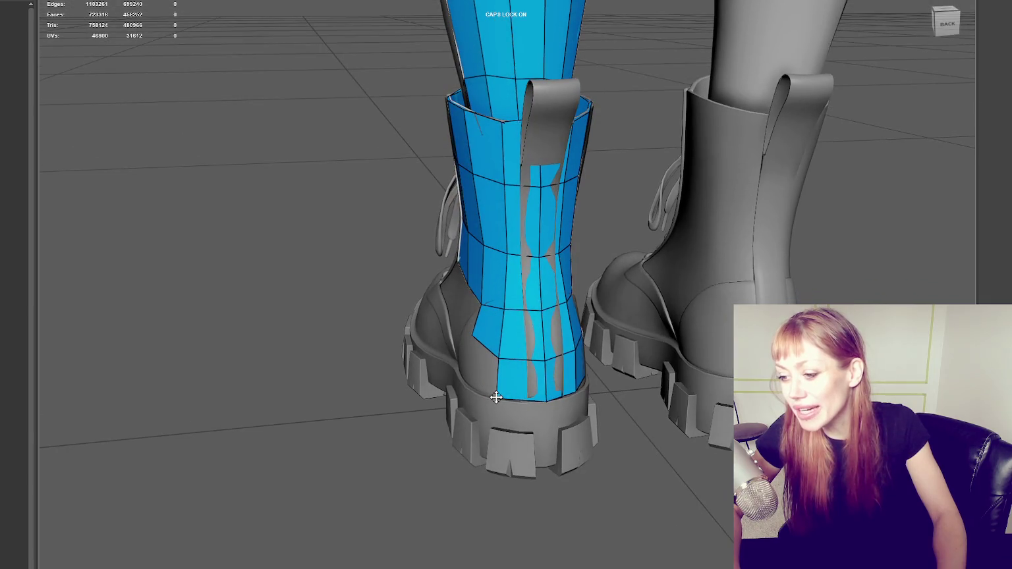
alt+middle_drag(601, 379, 584, 370)
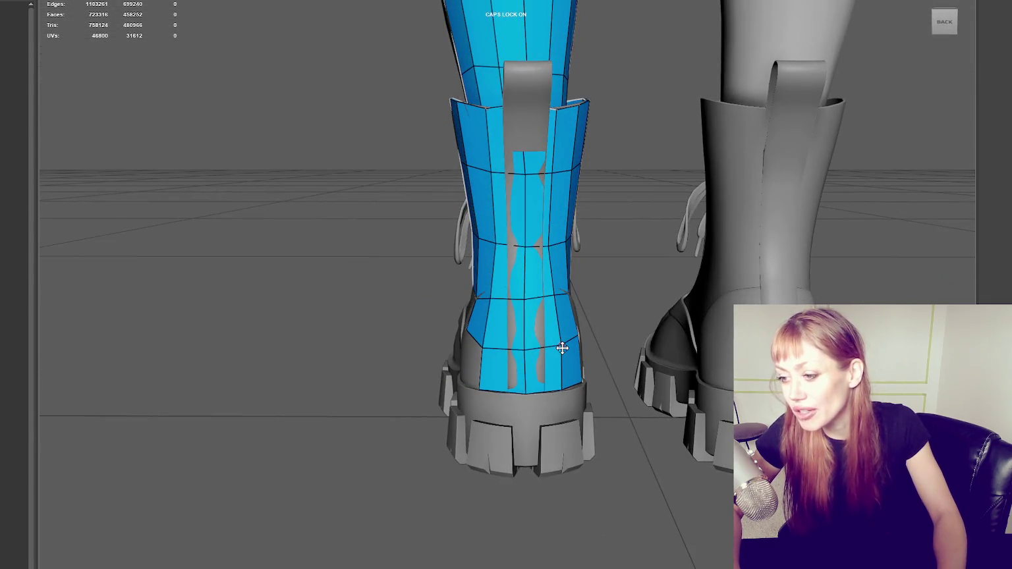
scroll(525, 350, up, 1)
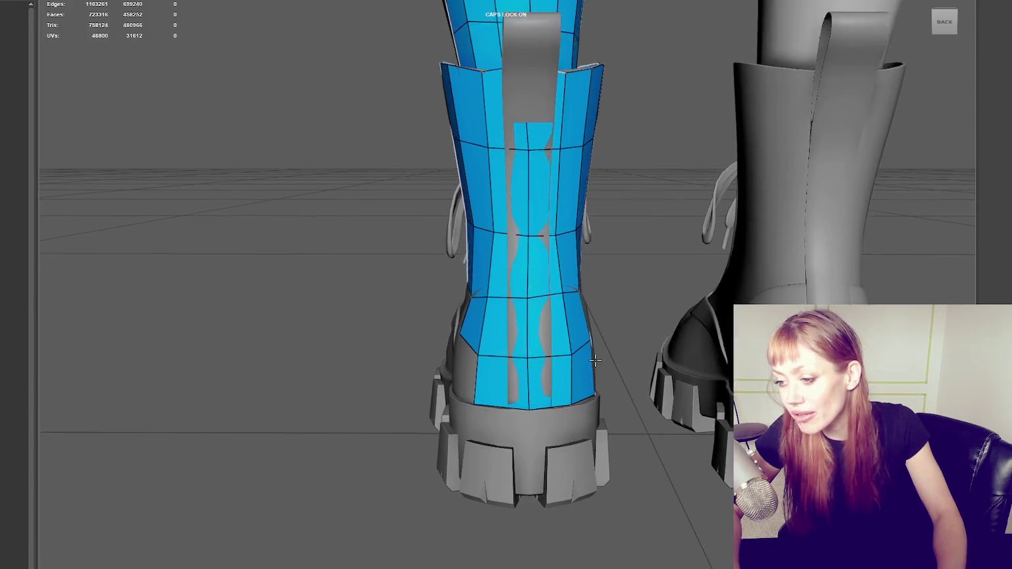
scroll(530, 348, up, 1)
drag(530, 298, 533, 297)
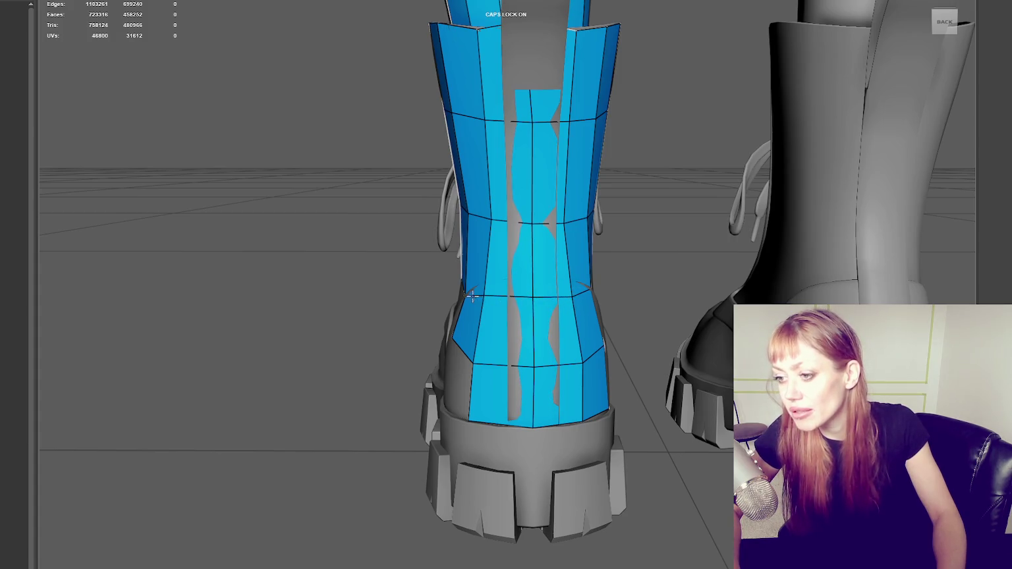
alt+drag(480, 302, 471, 300)
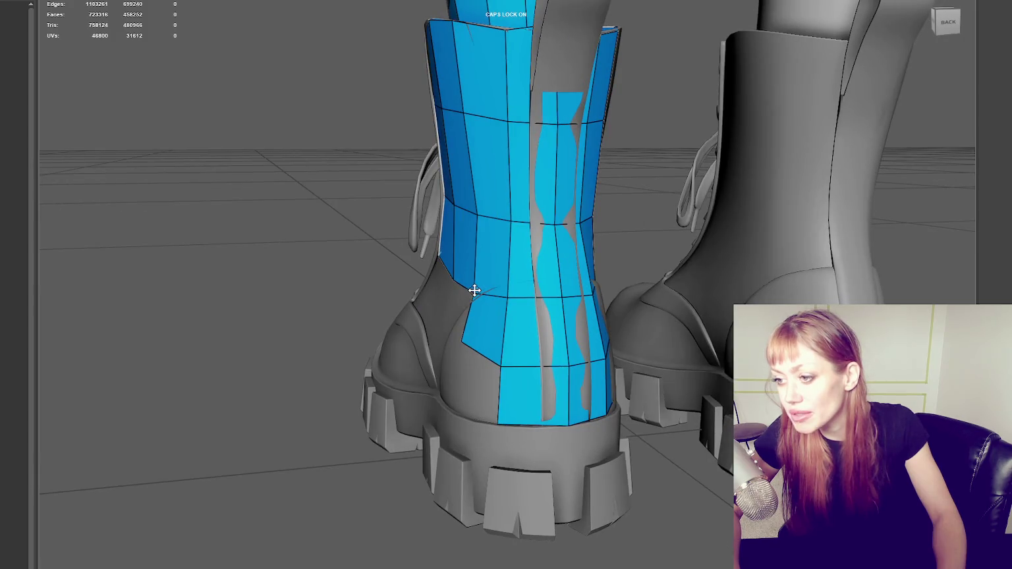
mouse_move(542, 265)
alt+mouse_down()
mouse_move(481, 264)
mouse_move(486, 280)
mouse_move(517, 294)
mouse_move(385, 296)
mouse_move(386, 306)
mouse_move(476, 224)
alt+mouse_up()
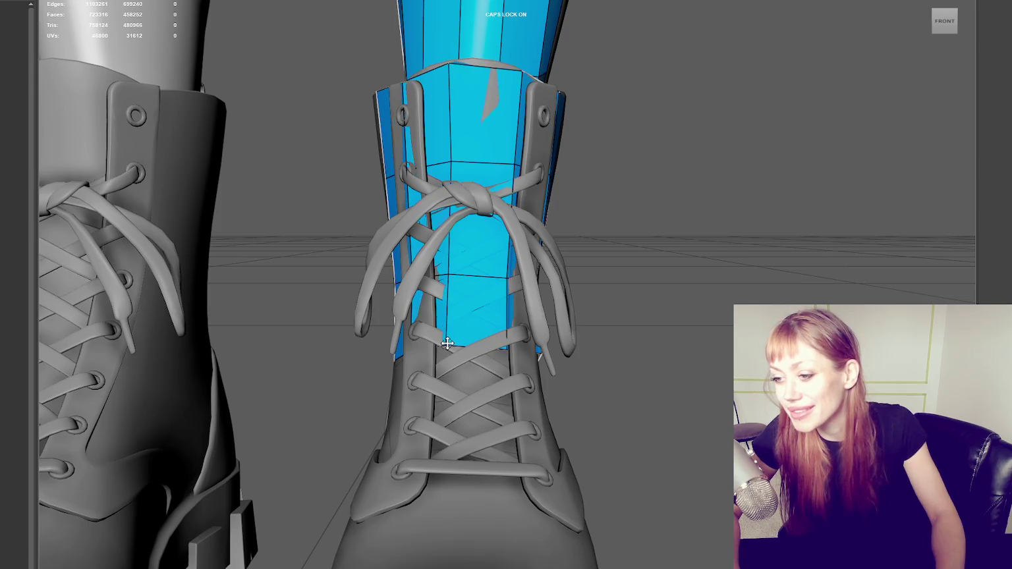
Fill a quad in the gap above the sole and lower the heel row's left vertex onto the sole.
alt+drag(446, 343, 555, 451)
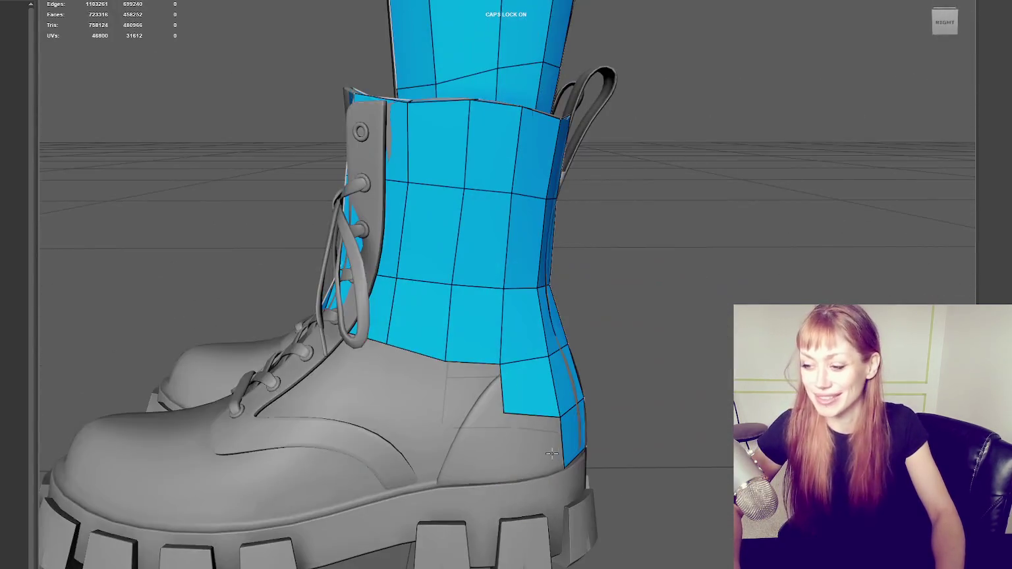
shift+click(513, 466)
alt+drag(530, 461, 552, 482)
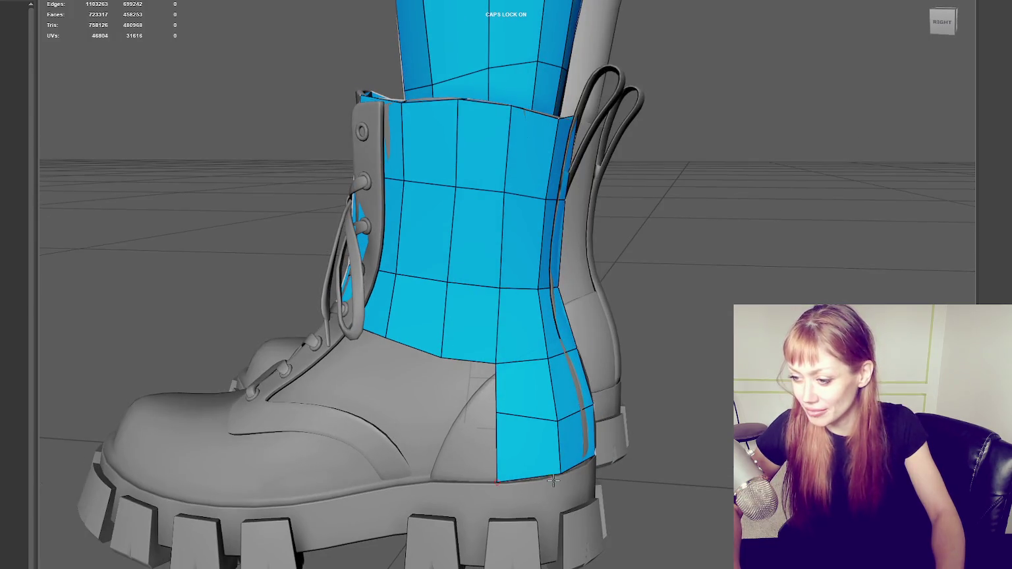
drag(555, 421, 559, 417)
mouse_move(497, 412)
mouse_down()
mouse_move(496, 423)
mouse_move(447, 399)
mouse_up()
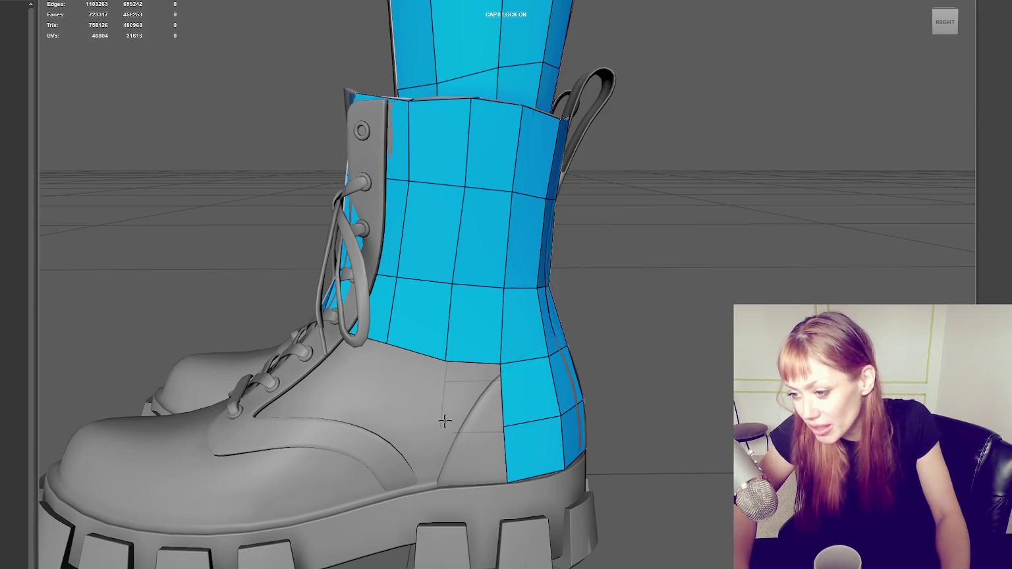
Fill a quad between existing vertices and reposition the surrounding vertices to fit the boot surface.
shift+click(446, 421)
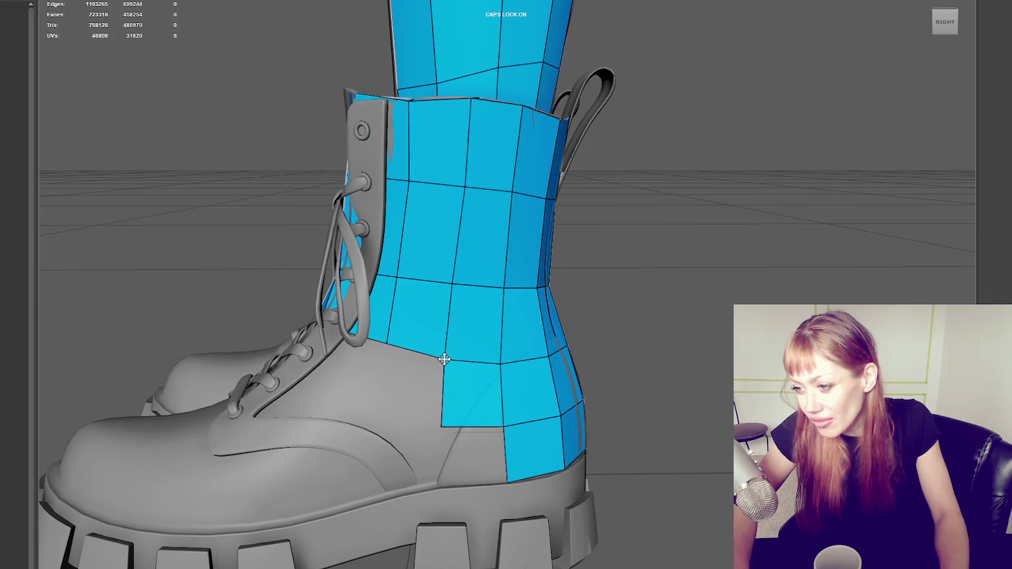
drag(459, 358, 446, 353)
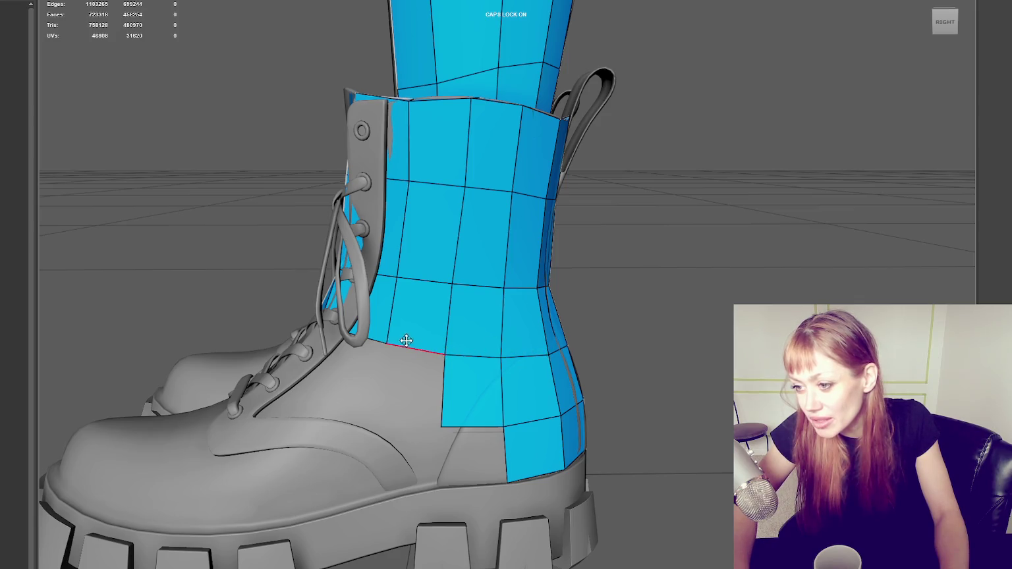
drag(392, 272, 401, 276)
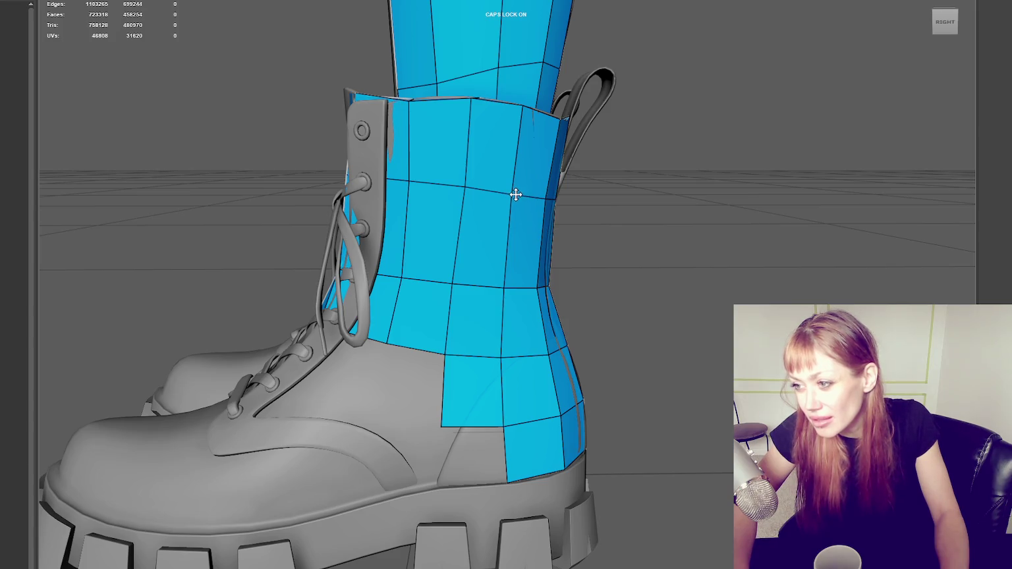
drag(477, 189, 465, 192)
drag(393, 181, 406, 183)
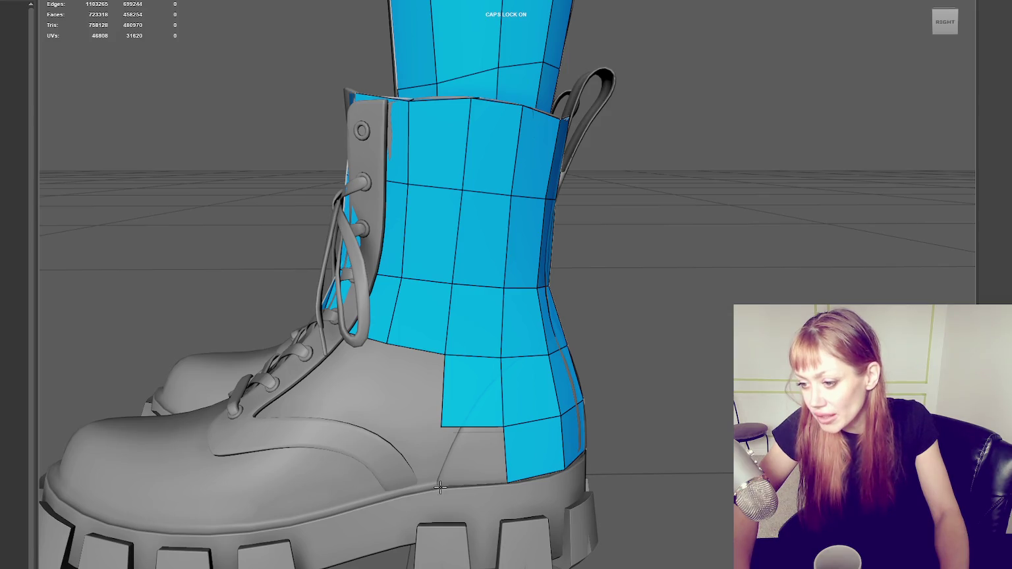
Fill the two remaining gaps in the lower outer side patch.
shift+click(479, 453)
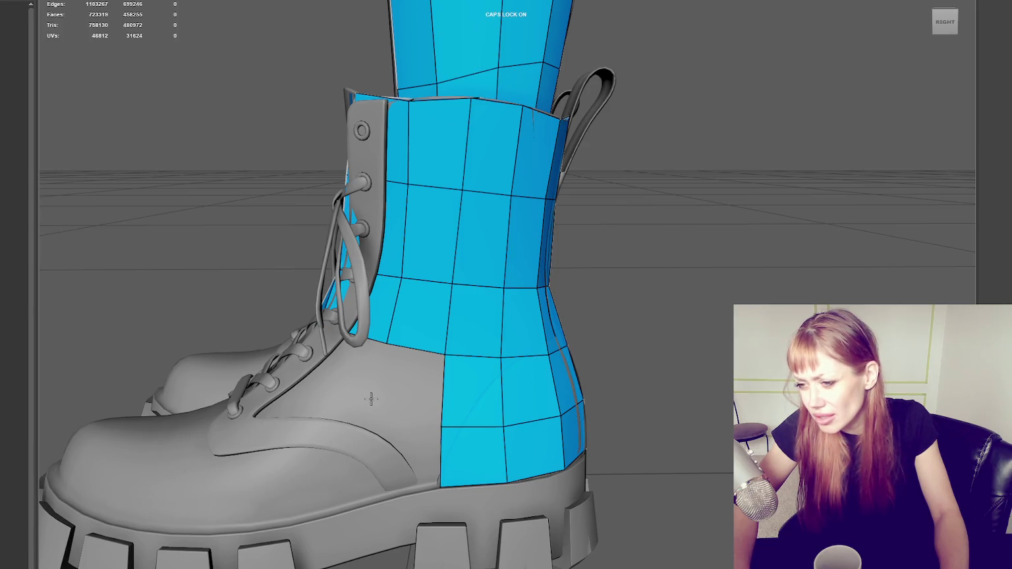
shift+click(407, 378)
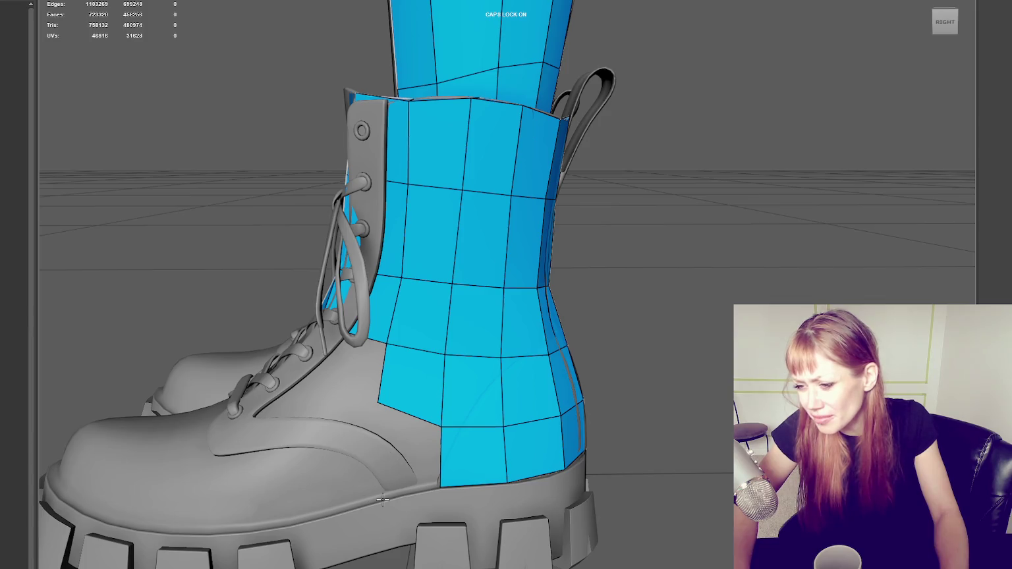
mouse_move(382, 493)
alt+middle_down()
mouse_move(422, 461)
mouse_move(488, 371)
alt+middle_up()
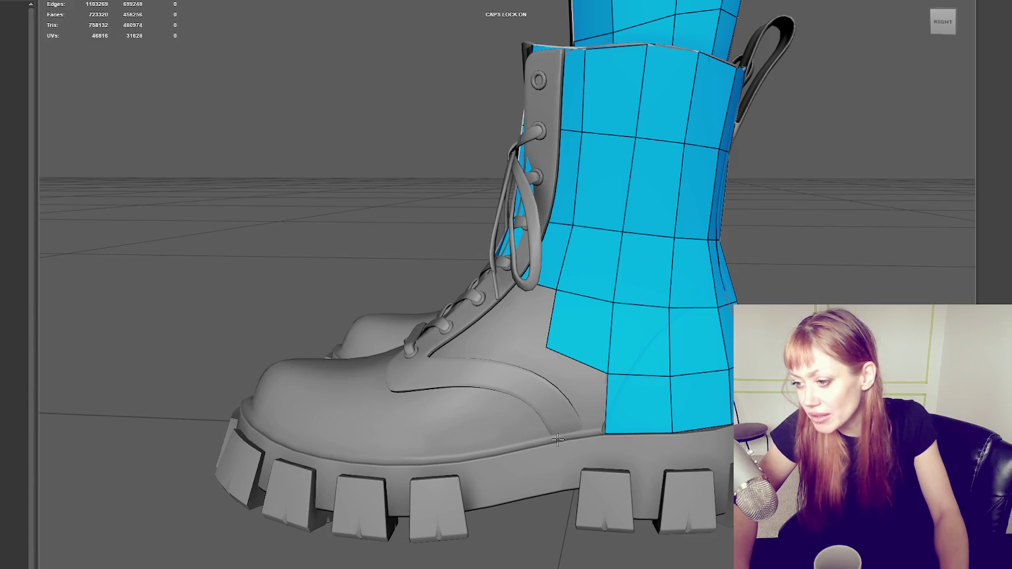
Add quads on the boot's lower outer side, below the laces and toward the toe.
shift+click(574, 388)
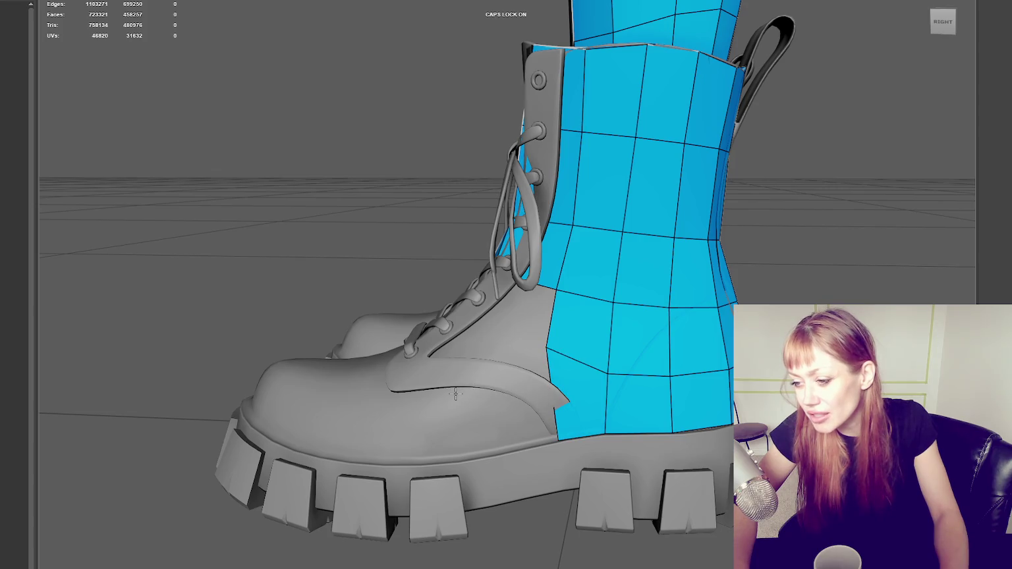
shift+click(513, 396)
alt+middle_drag(513, 396, 496, 319)
alt+drag(502, 324, 463, 324)
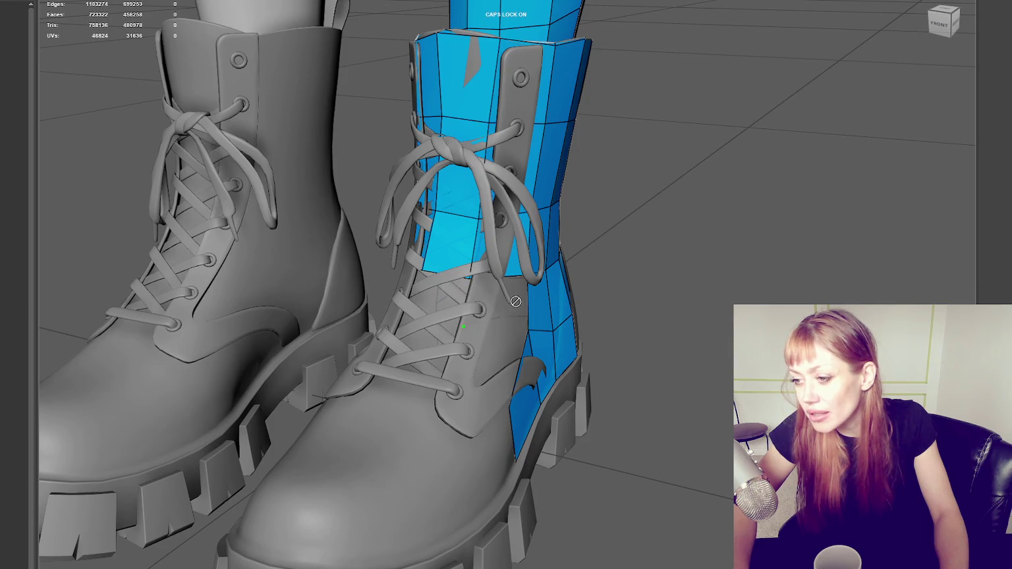
alt+drag(536, 334, 425, 367)
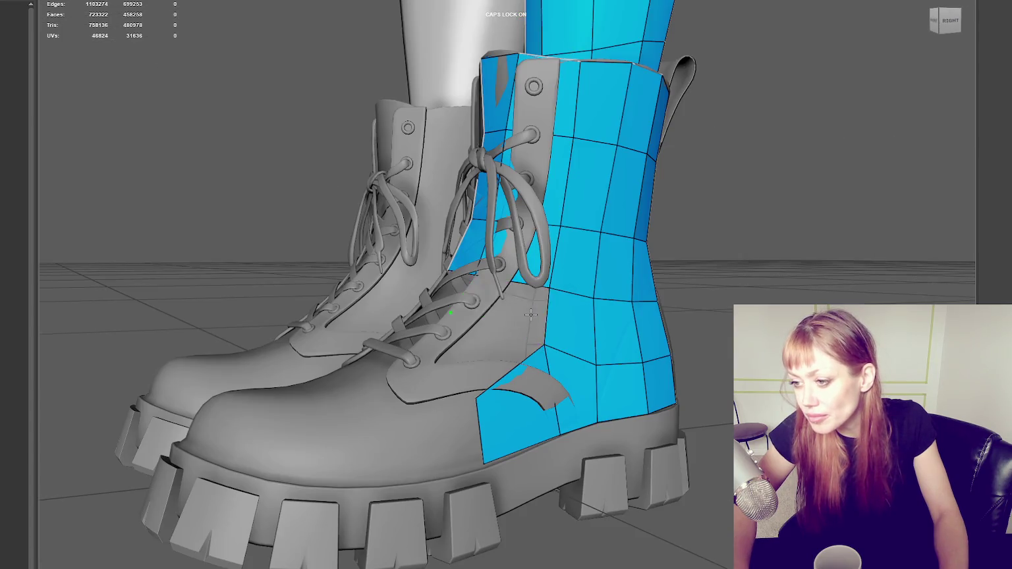
shift+click(426, 357)
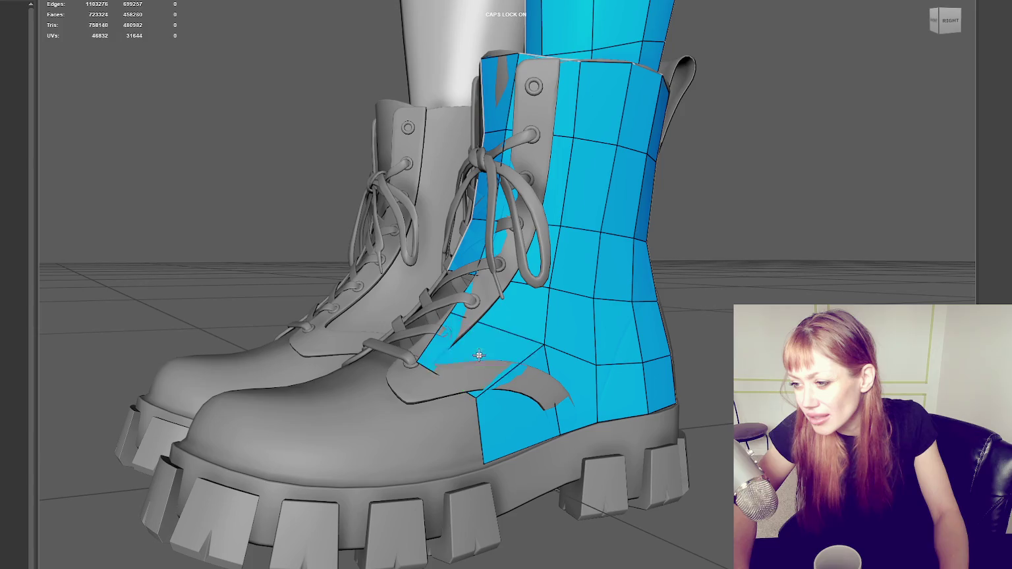
shift+click(387, 480)
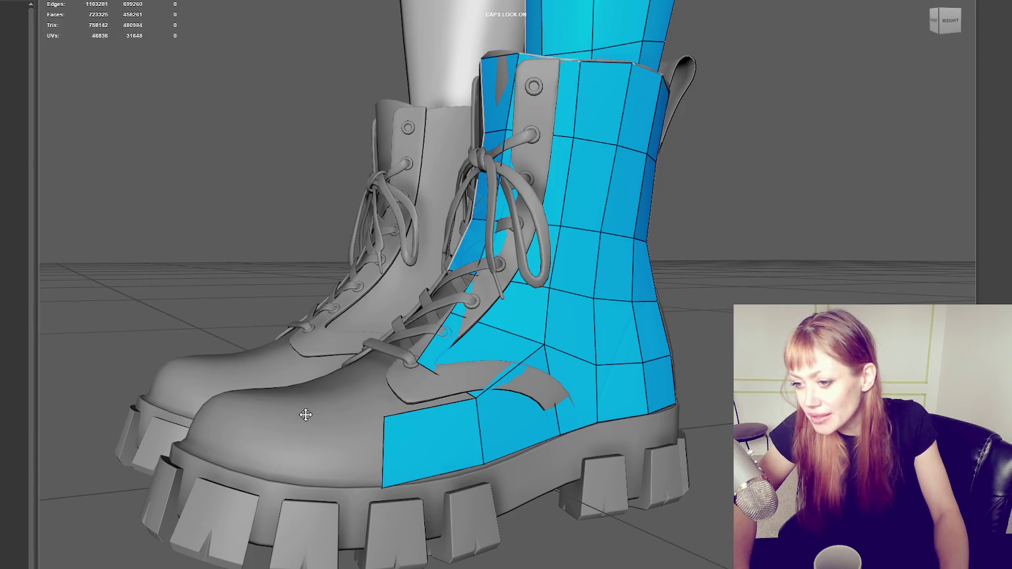
shift+click(338, 445)
Place a point beside the laces and fill faces from it to the toe.
mouse_move(417, 444)
alt+mouse_down()
mouse_move(435, 392)
mouse_move(427, 382)
alt+mouse_up()
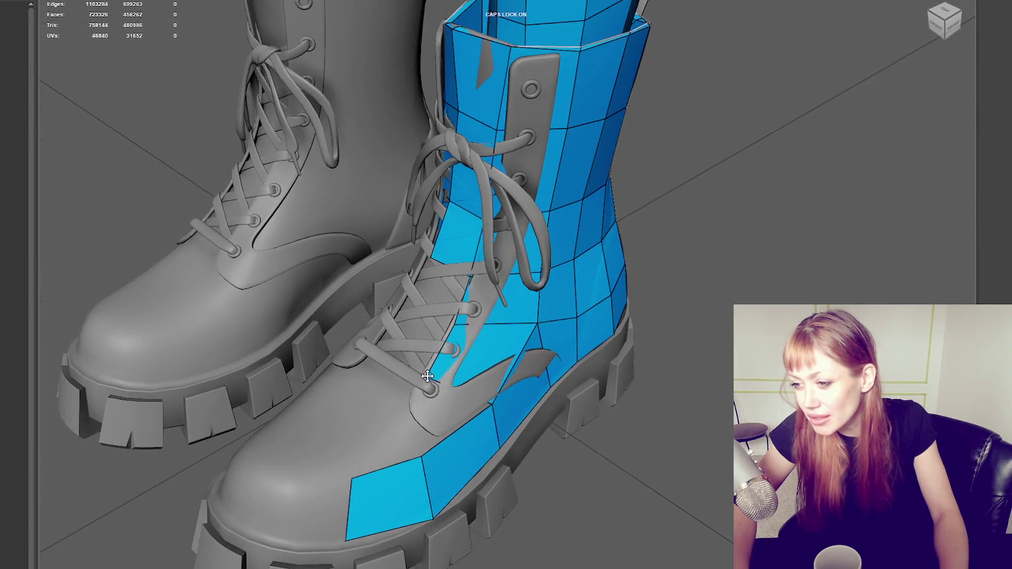
click(396, 408)
shift+click(404, 422)
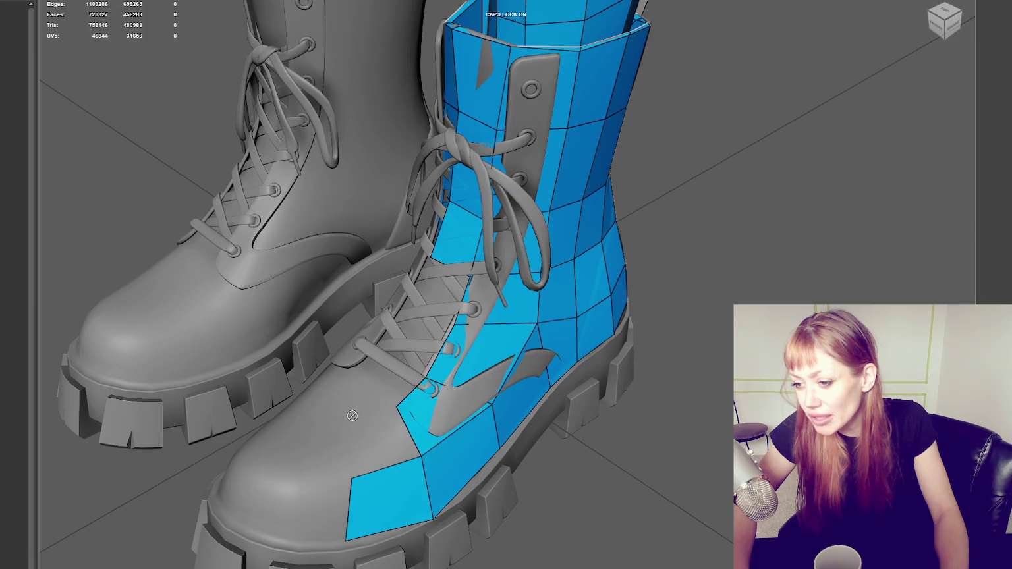
shift+click(350, 435)
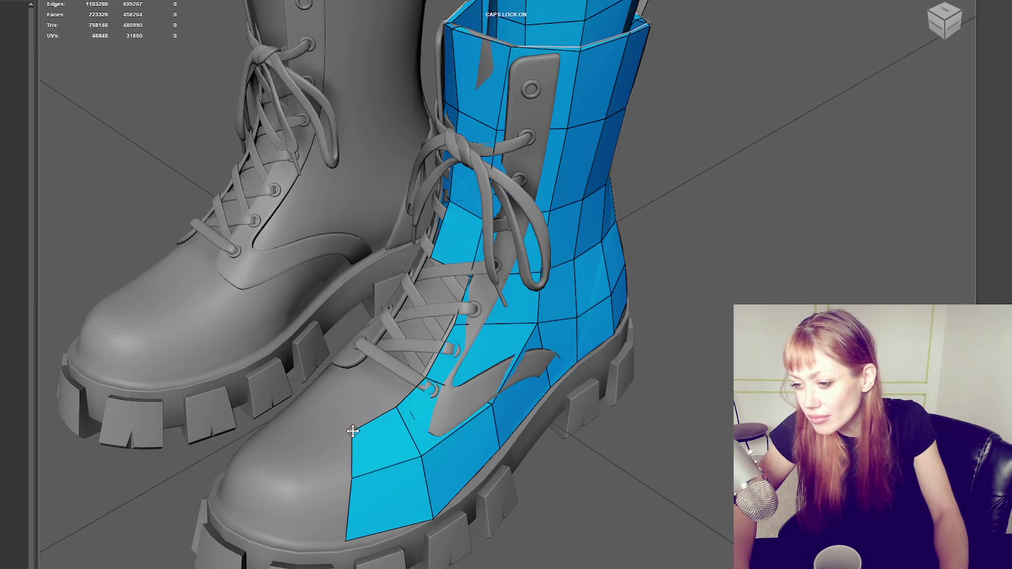
alt+drag(363, 436, 422, 518)
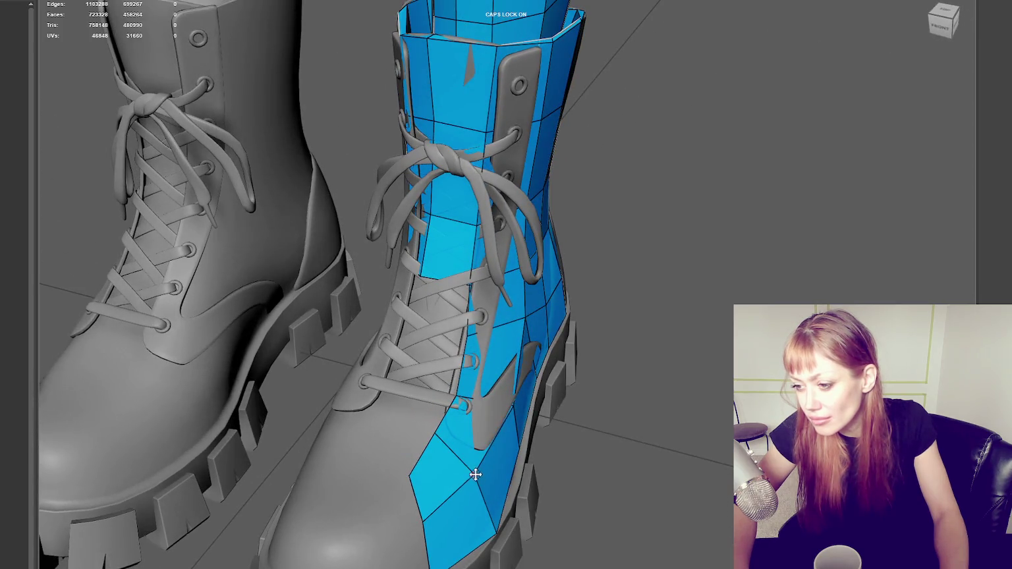
alt+drag(476, 481, 549, 363)
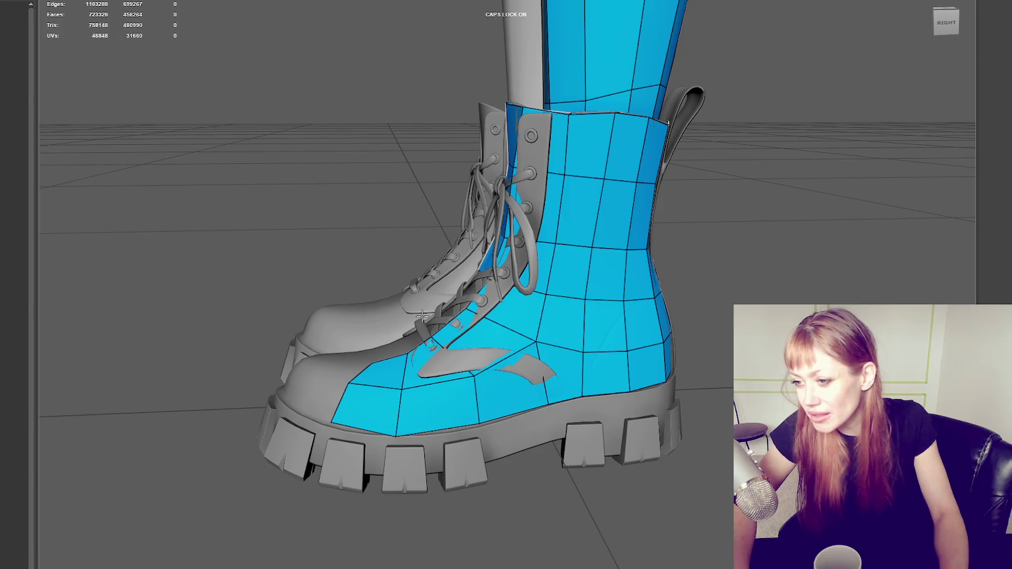
alt+drag(517, 384, 628, 389)
scroll(706, 383, up, 3)
alt+drag(707, 382, 718, 384)
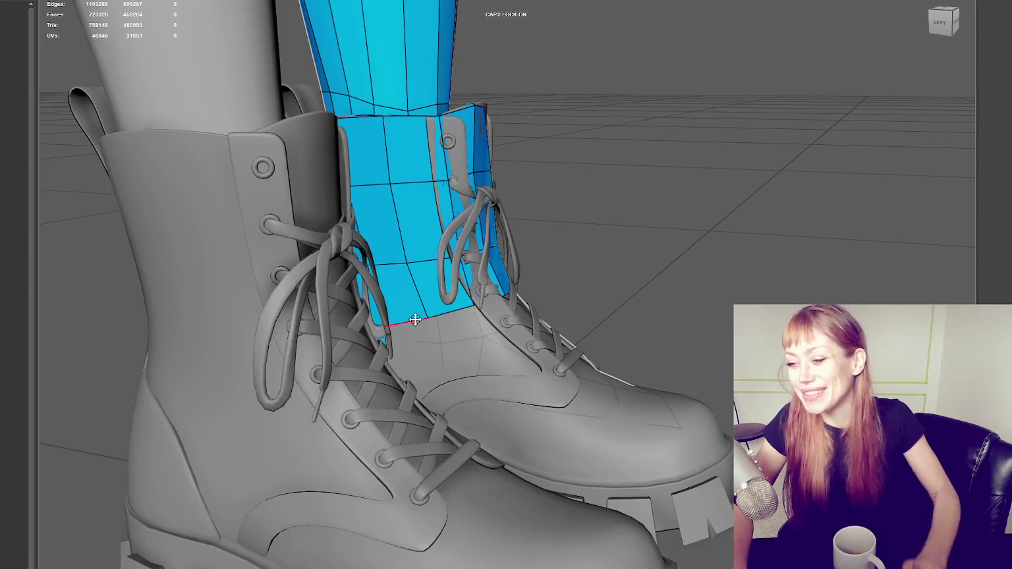
Fill quads along the bottom of the inner-side mesh and pull the bottom quad's corner inward.
mouse_move(369, 361)
alt+mouse_down()
mouse_move(431, 362)
mouse_move(395, 364)
alt+mouse_up()
scroll(353, 366, up, 3)
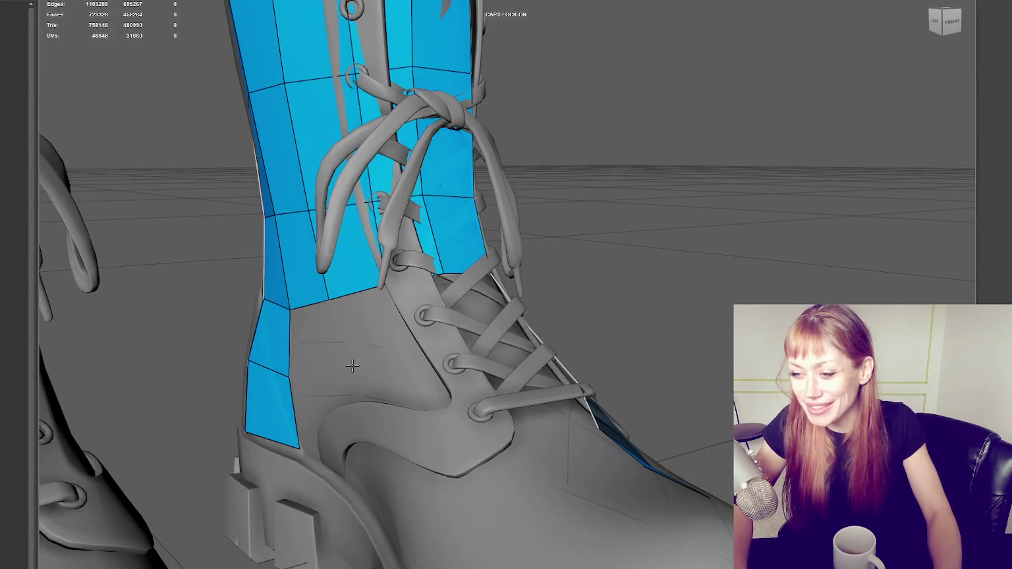
alt+drag(334, 382, 340, 419)
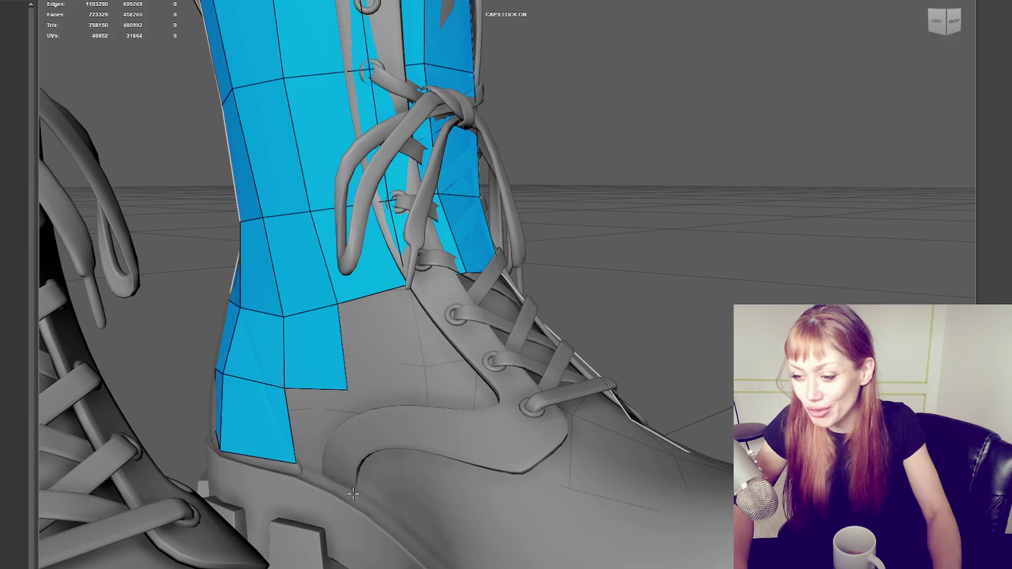
mouse_move(343, 479)
alt+mouse_down()
mouse_move(340, 449)
mouse_move(459, 498)
alt+mouse_up()
shift+click(339, 448)
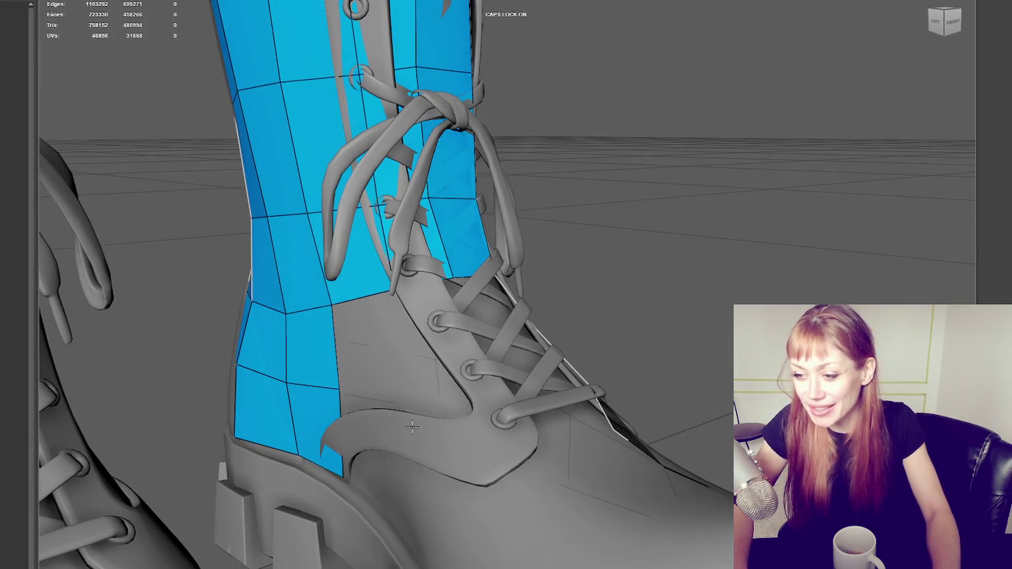
alt+drag(408, 425, 490, 451)
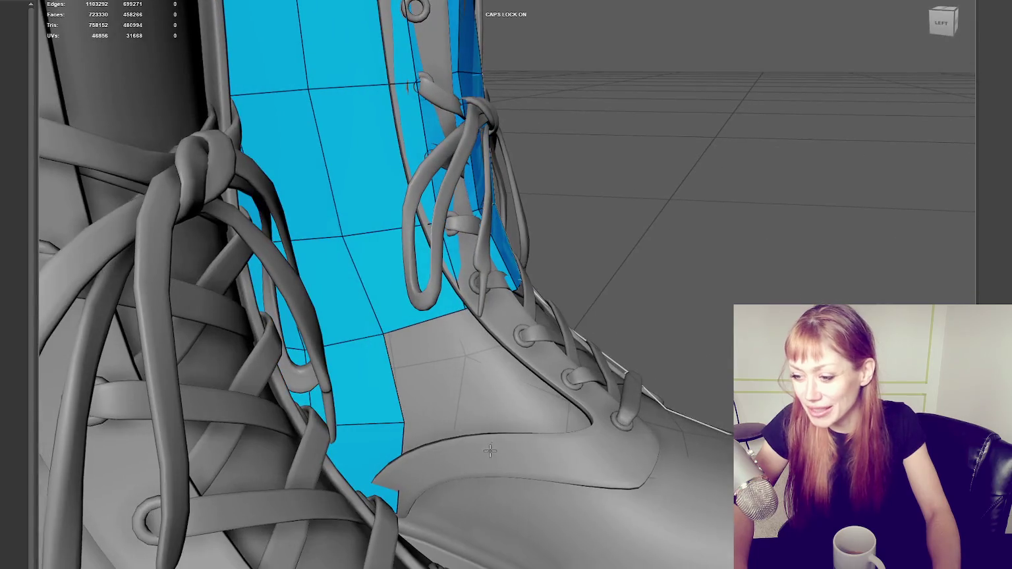
shift+click(452, 484)
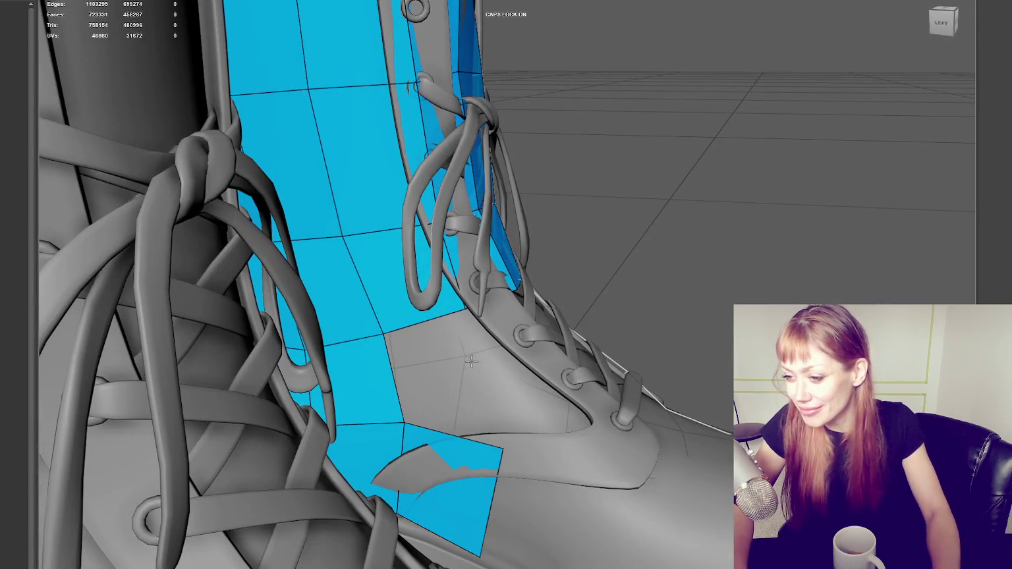
shift+click(426, 348)
drag(504, 450, 487, 457)
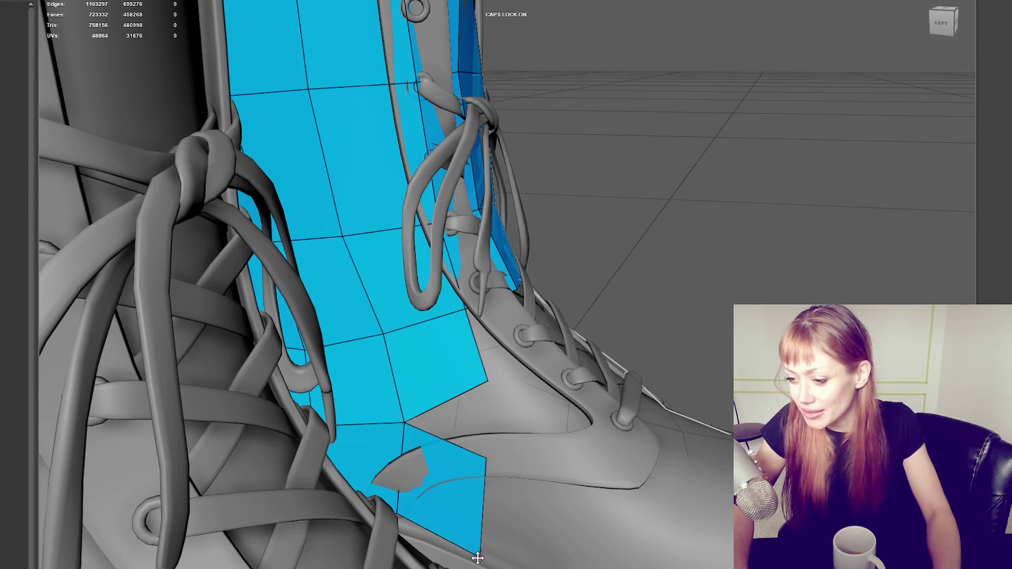
Fill inner-side quads up toward the instep and fit their vertices to the surface.
alt+drag(476, 547, 373, 506)
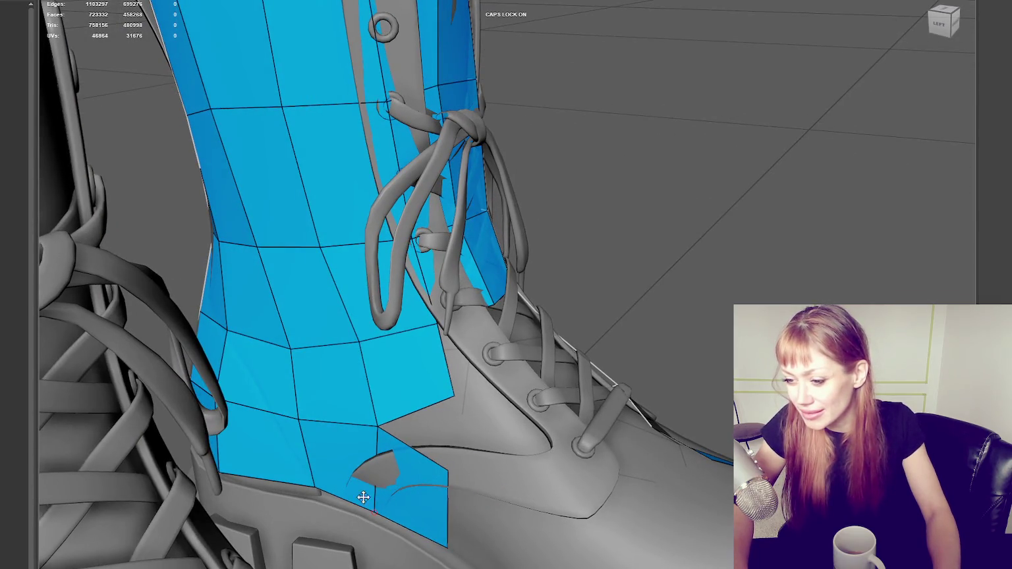
mouse_move(449, 545)
alt+mouse_down()
mouse_move(490, 364)
mouse_move(494, 473)
mouse_move(475, 446)
alt+mouse_up()
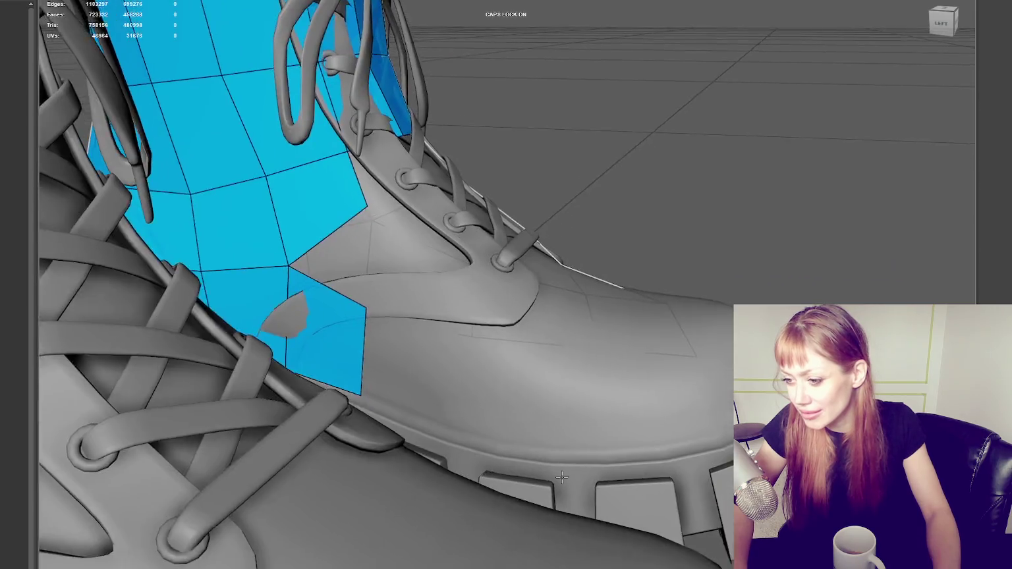
shift+click(434, 426)
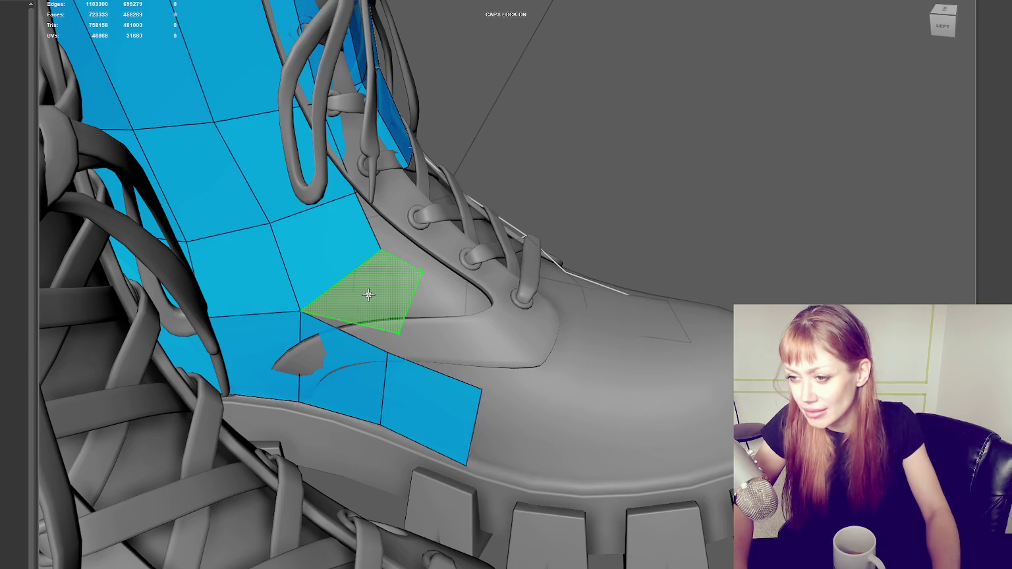
shift+click(383, 281)
drag(380, 249, 379, 238)
drag(420, 272, 424, 268)
drag(398, 332, 407, 324)
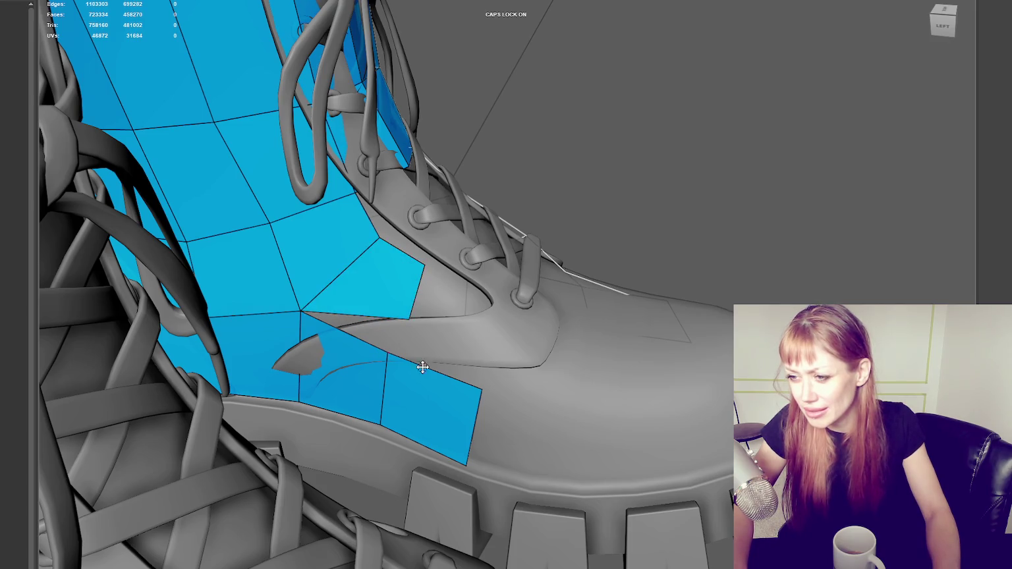
Fill a face beside the placed vertex, reshape the lower quads, and extrude a quad toward the toe.
shift+click(389, 333)
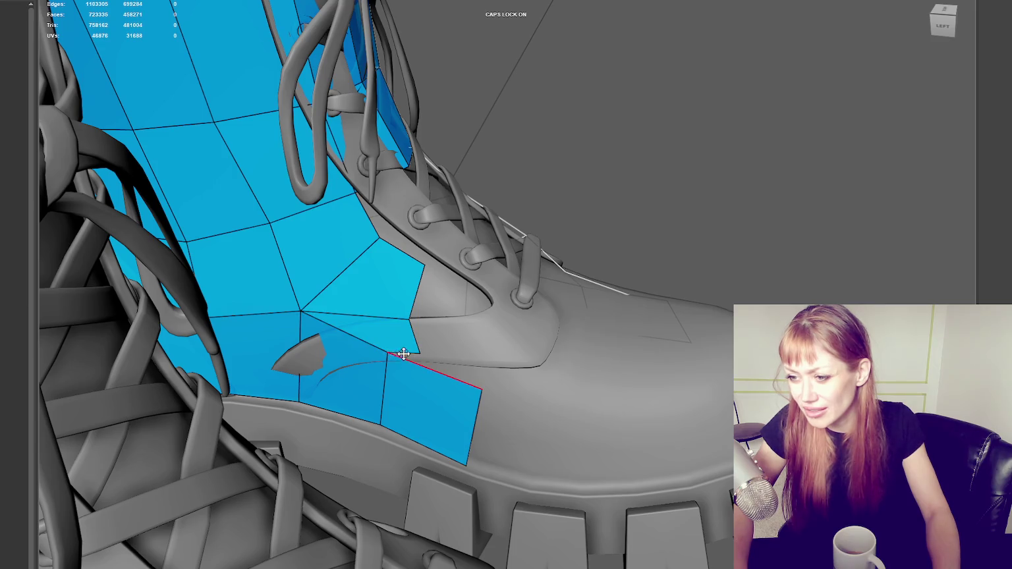
drag(407, 317, 409, 310)
mouse_move(378, 238)
mouse_down()
mouse_move(376, 229)
mouse_move(490, 283)
mouse_move(358, 351)
mouse_move(375, 363)
mouse_up()
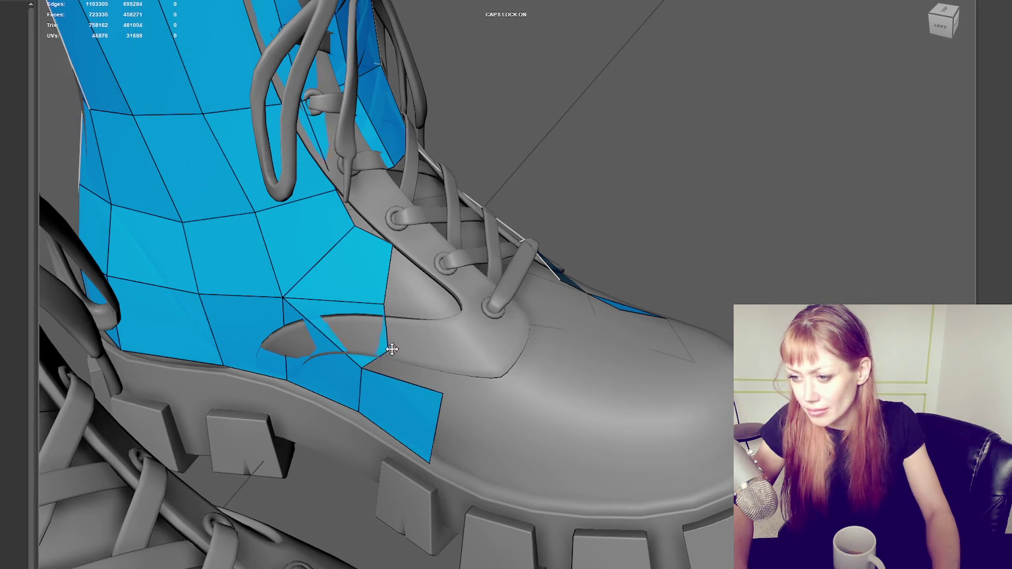
drag(442, 394, 443, 406)
drag(430, 463, 436, 463)
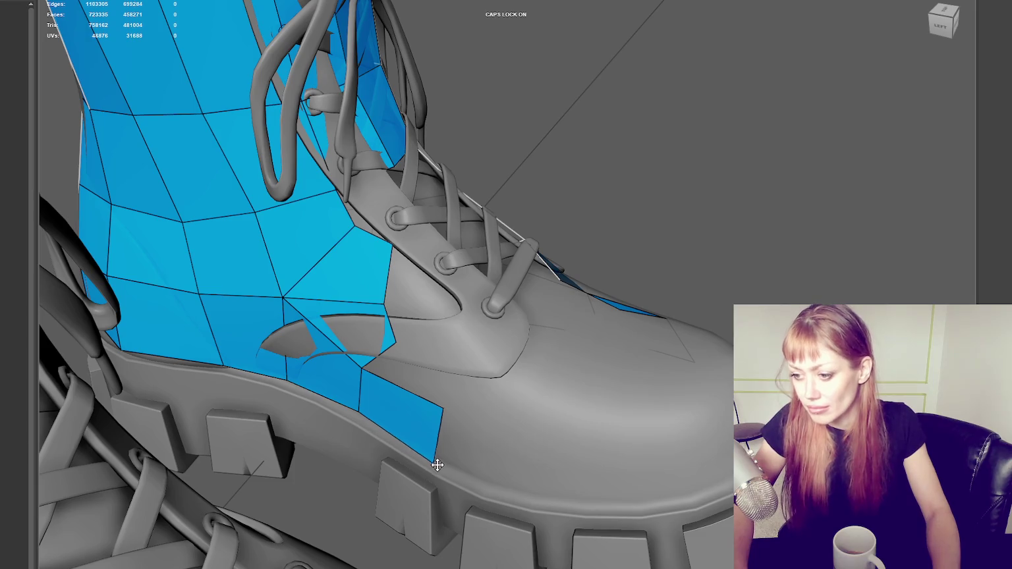
mouse_move(441, 424)
mouse_down()
mouse_move(511, 459)
mouse_move(698, 455)
mouse_move(425, 453)
mouse_move(443, 468)
mouse_move(553, 463)
mouse_move(542, 440)
mouse_move(379, 438)
mouse_up()
Fill two toe faces to meet the blue strip and remove the thin sliver and lower-left toe faces.
shift+click(379, 435)
shift+click(399, 428)
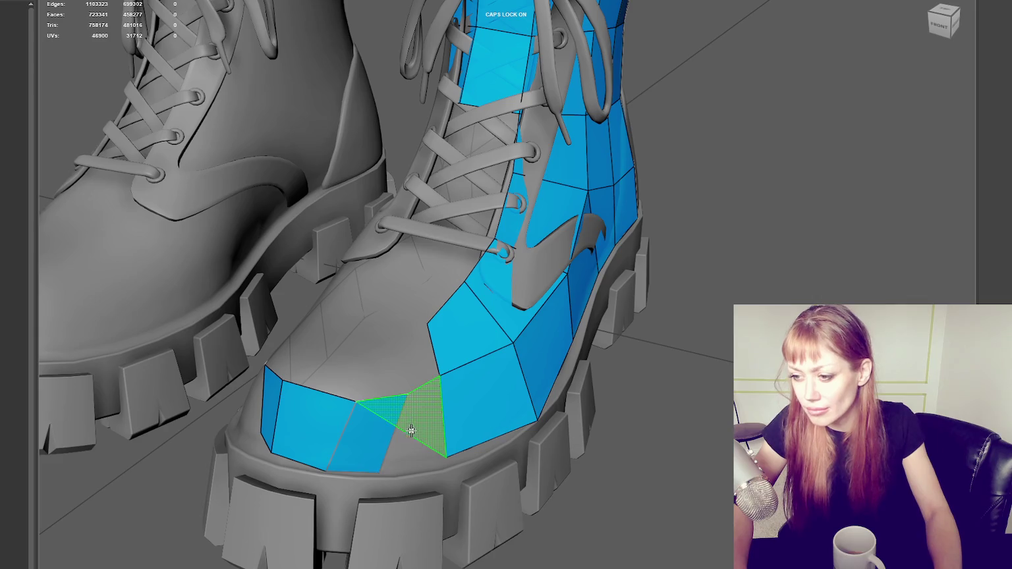
drag(398, 419, 426, 421)
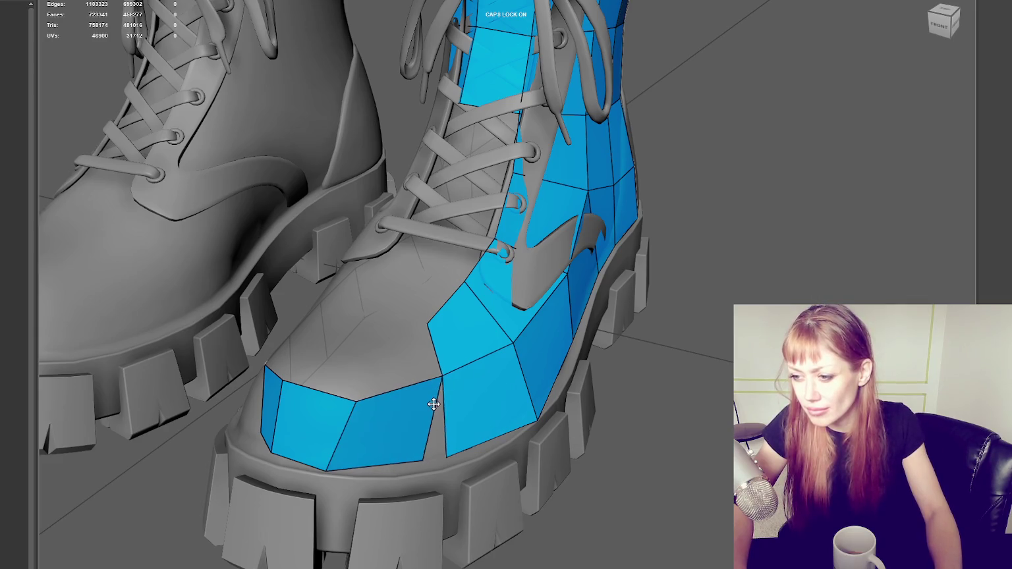
mouse_move(427, 459)
alt+mouse_down()
mouse_move(355, 428)
mouse_move(262, 420)
mouse_move(389, 334)
mouse_move(487, 195)
alt+mouse_up()
mouse_move(513, 109)
mouse_down()
mouse_move(541, 66)
mouse_move(514, 463)
mouse_move(419, 496)
mouse_move(266, 379)
mouse_move(445, 438)
mouse_up()
drag(641, 424, 627, 427)
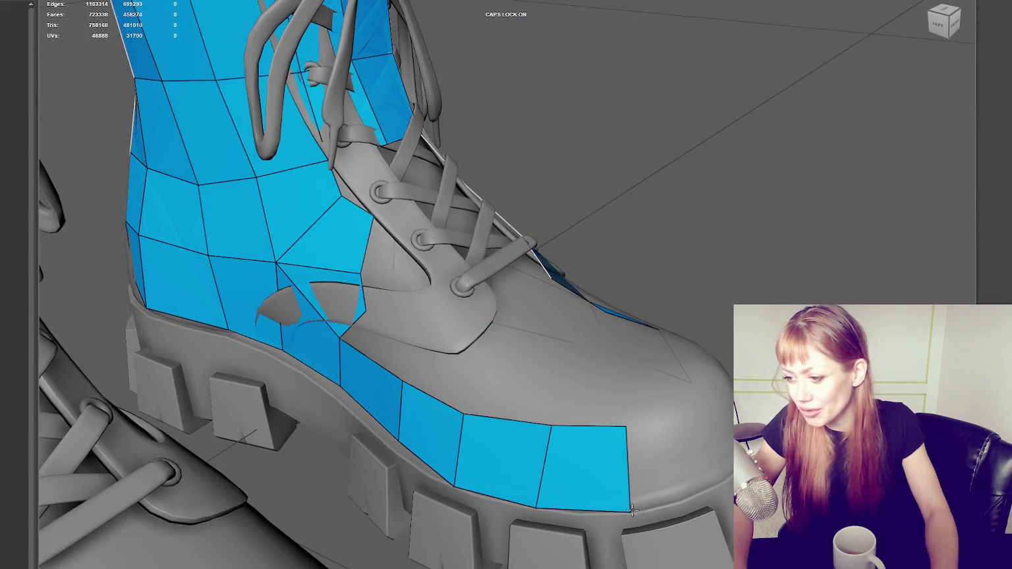
mouse_move(629, 507)
alt+mouse_down()
mouse_move(441, 490)
mouse_move(604, 73)
alt+mouse_up()
mouse_move(355, 487)
ctrl+shift+mouse_down()
mouse_move(335, 408)
mouse_move(492, 396)
ctrl+shift+mouse_up()
Build a row of quads across the front of the toe and tidy a bottom corner.
shift+click(414, 462)
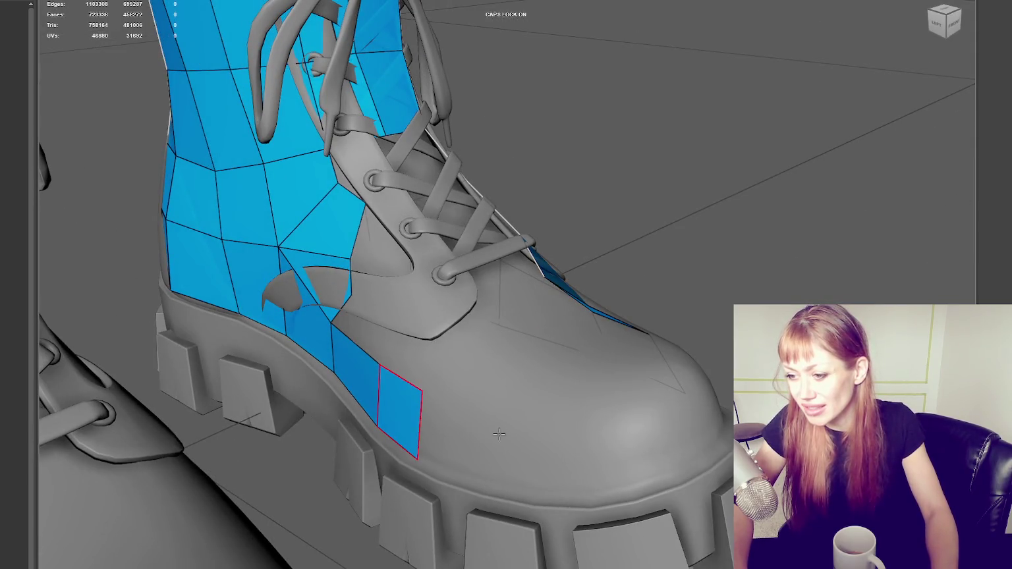
shift+click(470, 475)
mouse_move(470, 475)
alt+mouse_down()
mouse_move(480, 436)
mouse_move(450, 434)
alt+mouse_up()
shift+click(459, 467)
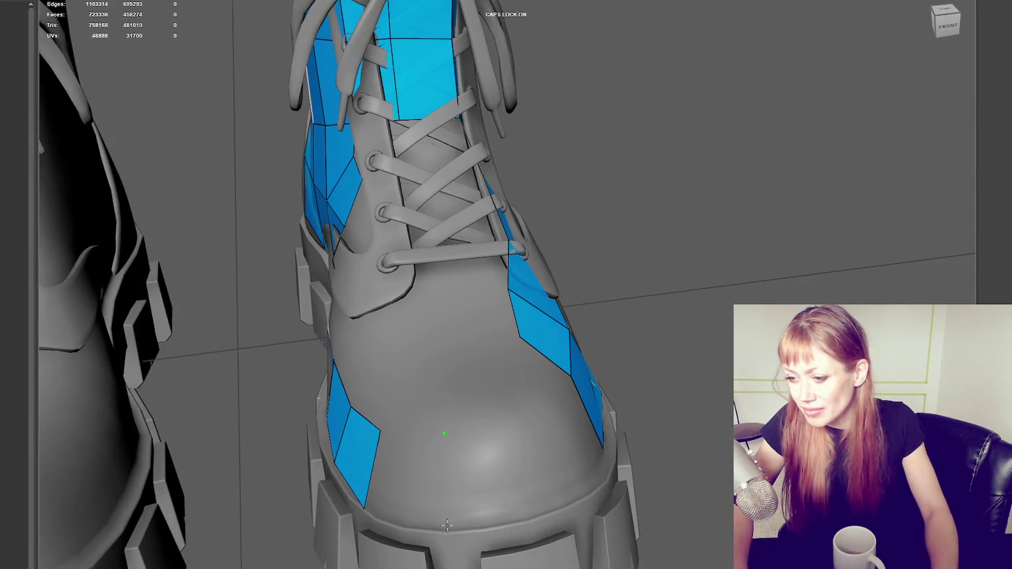
shift+click(419, 484)
shift+click(508, 479)
mouse_move(508, 479)
alt+mouse_down()
mouse_move(450, 525)
mouse_move(411, 411)
alt+mouse_up()
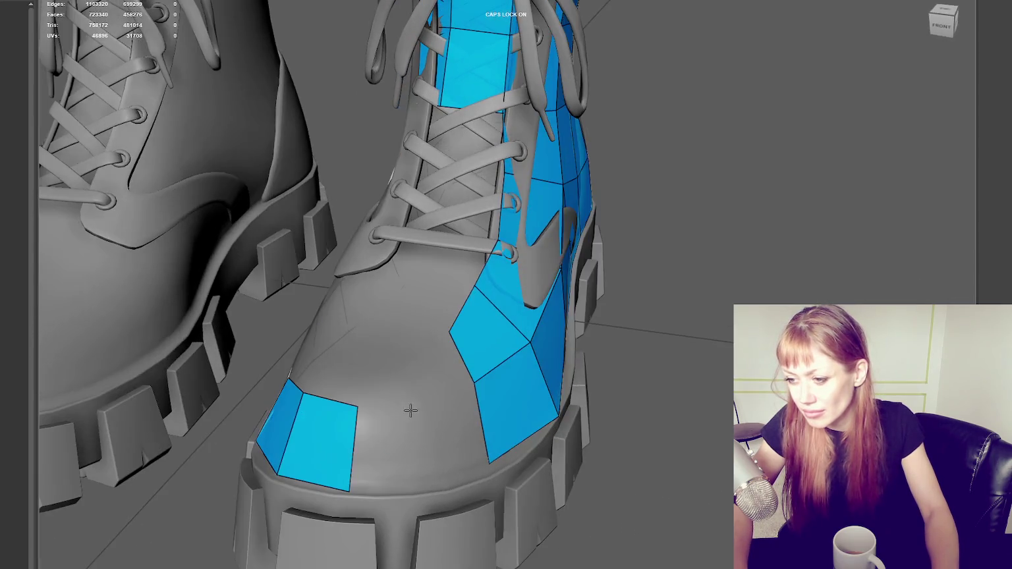
shift+click(413, 485)
shift+click(458, 445)
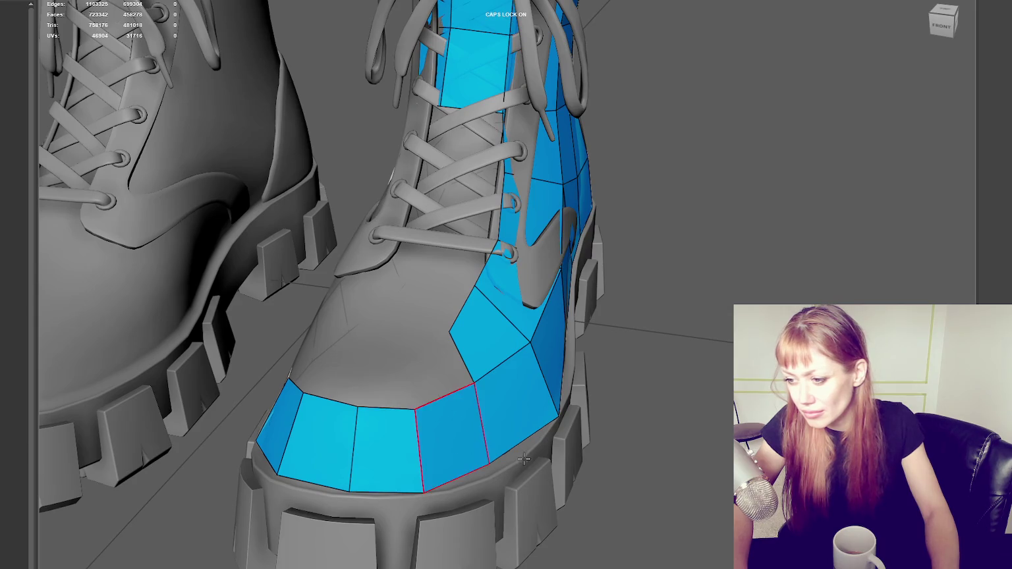
alt+drag(458, 445, 452, 458)
mouse_move(533, 424)
mouse_down()
mouse_move(569, 402)
mouse_move(510, 369)
mouse_move(545, 366)
mouse_up()
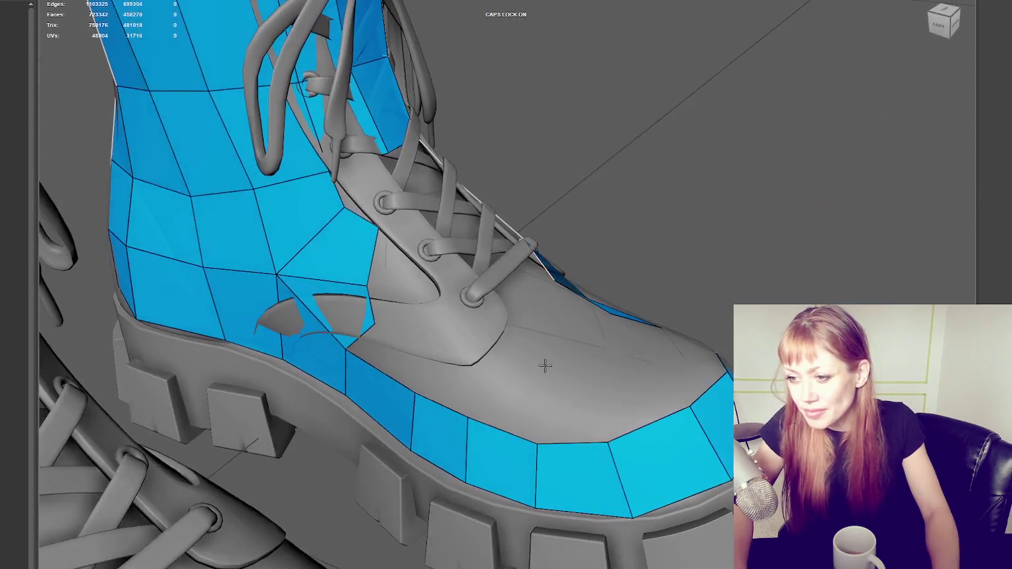
Pull the vertices beside the lace flap to follow the tongue edge, checking from several angles.
drag(342, 207, 318, 169)
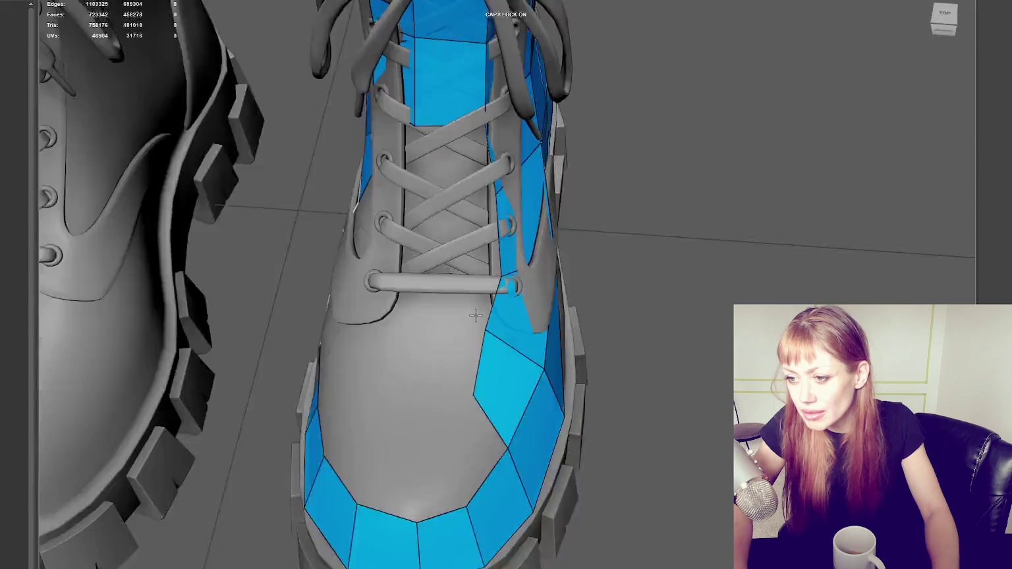
mouse_move(362, 281)
alt+mouse_down()
mouse_move(526, 301)
mouse_move(672, 279)
alt+mouse_up()
mouse_move(496, 260)
alt+mouse_down()
mouse_move(257, 193)
mouse_move(385, 144)
alt+mouse_up()
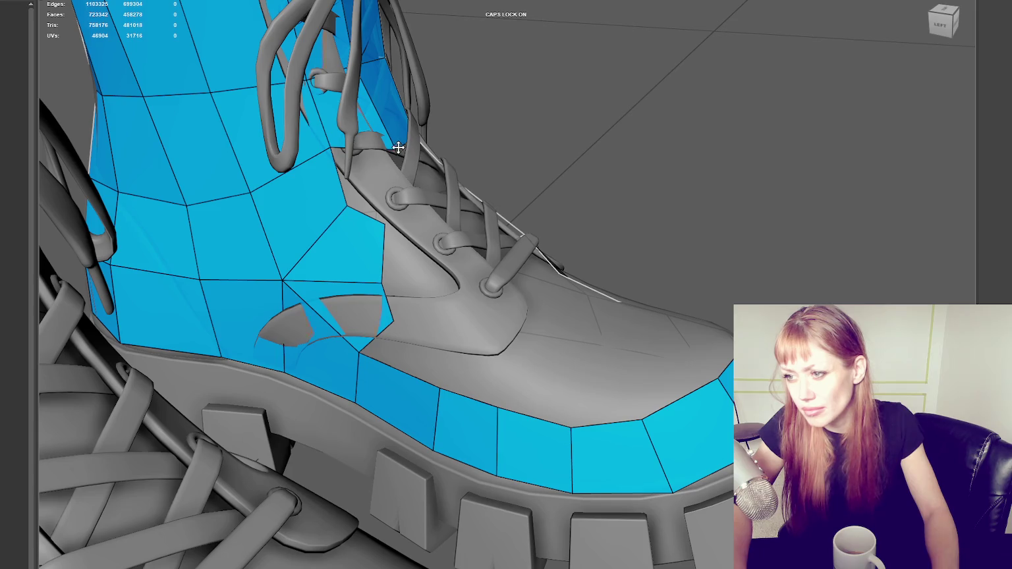
mouse_move(524, 152)
alt+mouse_down()
mouse_move(501, 97)
mouse_move(365, 147)
alt+mouse_up()
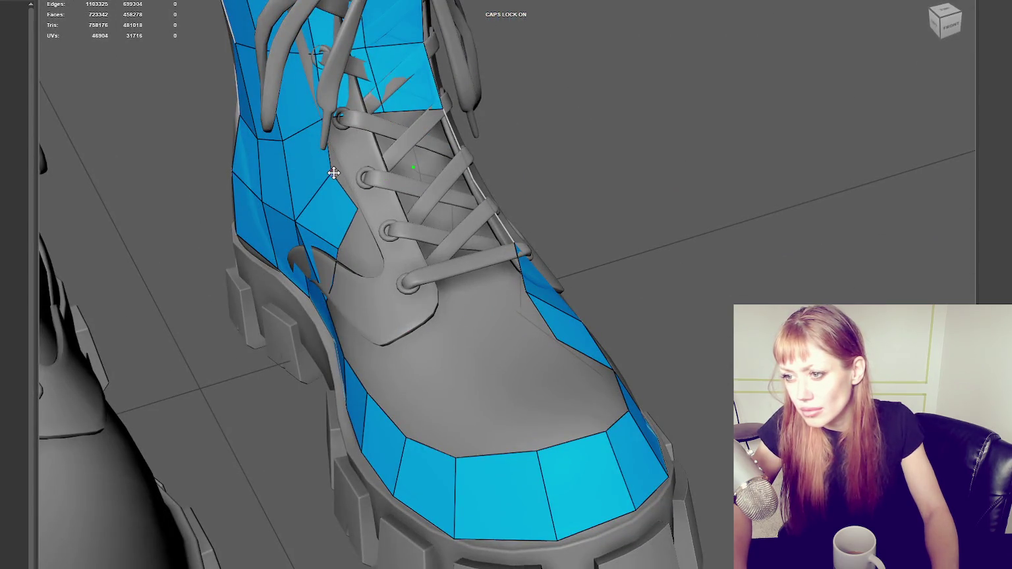
mouse_move(413, 169)
alt+mouse_down()
mouse_move(402, 160)
mouse_move(428, 146)
mouse_move(443, 214)
alt+mouse_up()
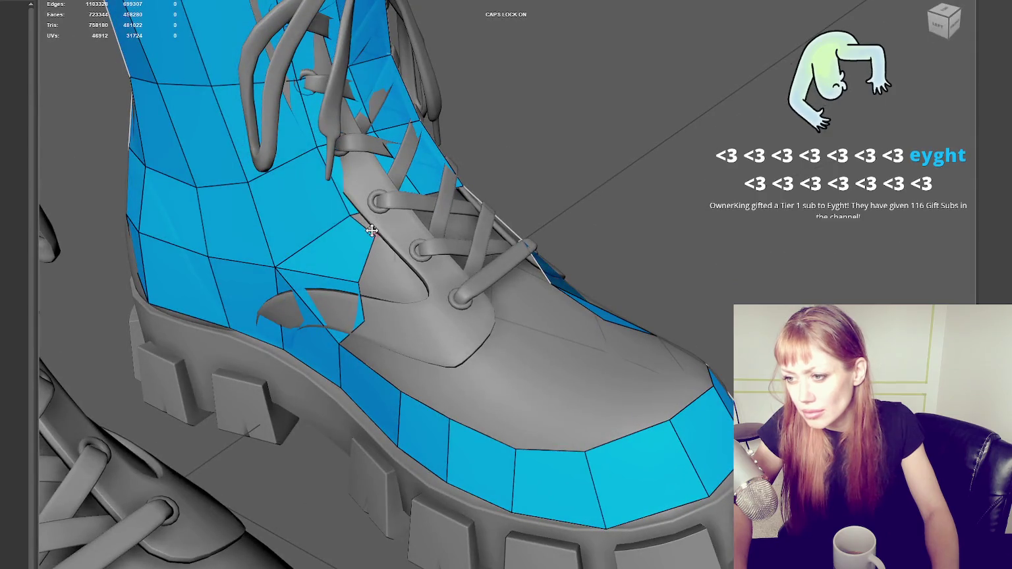
mouse_move(372, 231)
mouse_down()
mouse_move(357, 222)
mouse_move(369, 228)
mouse_up()
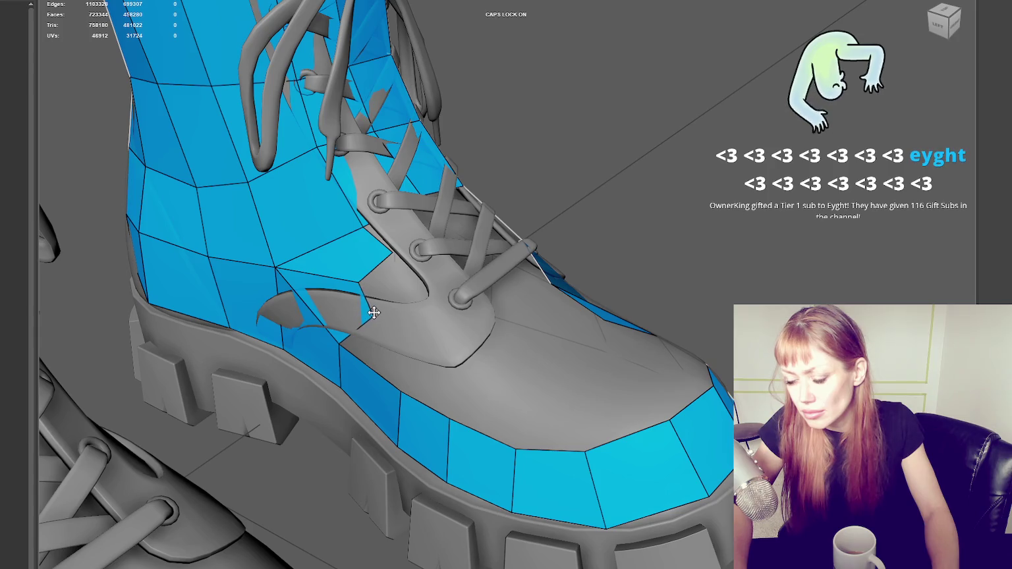
scroll(374, 304, down, 5)
scroll(461, 306, up, 3)
scroll(510, 308, up, 2)
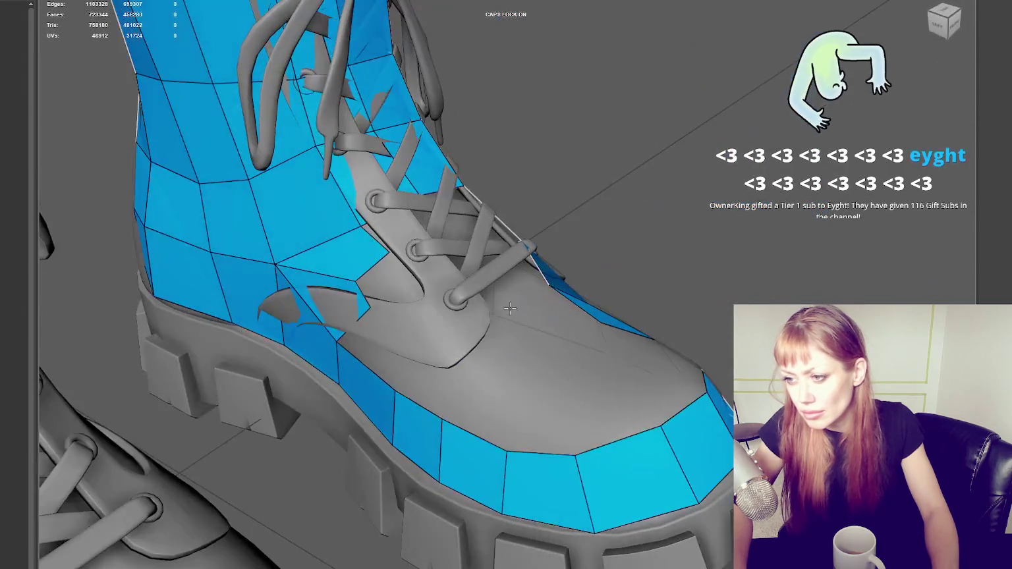
scroll(451, 283, down, 5)
scroll(458, 281, up, 1)
scroll(464, 279, up, 4)
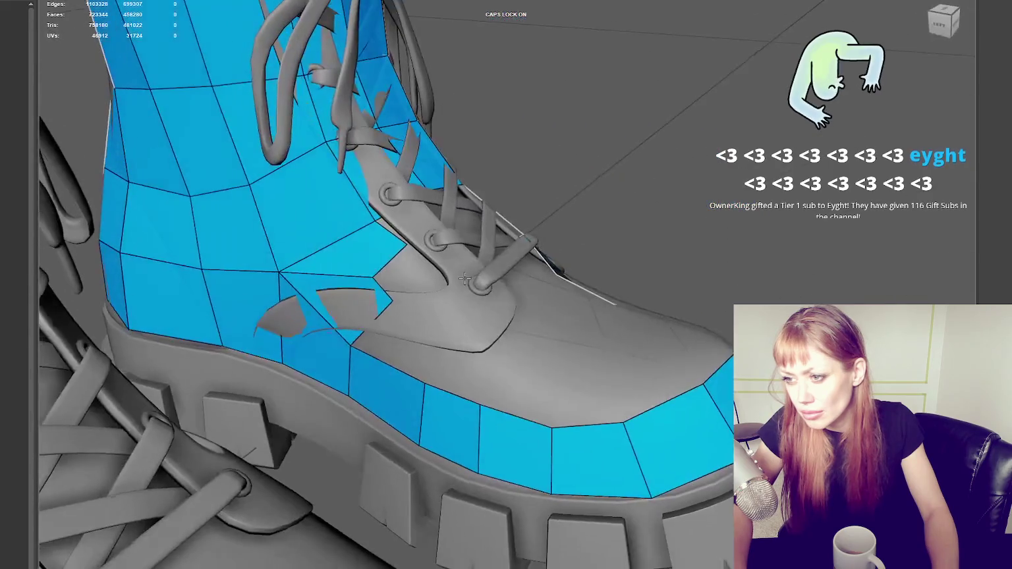
scroll(464, 280, down, 5)
alt+drag(464, 279, 473, 284)
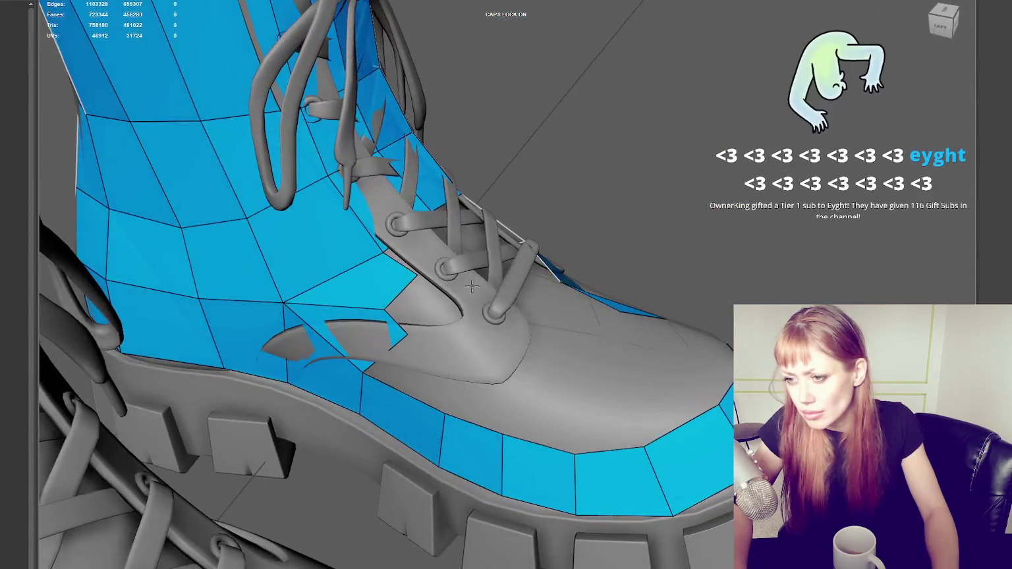
scroll(472, 284, up, 5)
Delete the stray face near the tongue and fill the gap beside the tongue with quads.
click(332, 317)
key(Delete)
drag(387, 308, 366, 365)
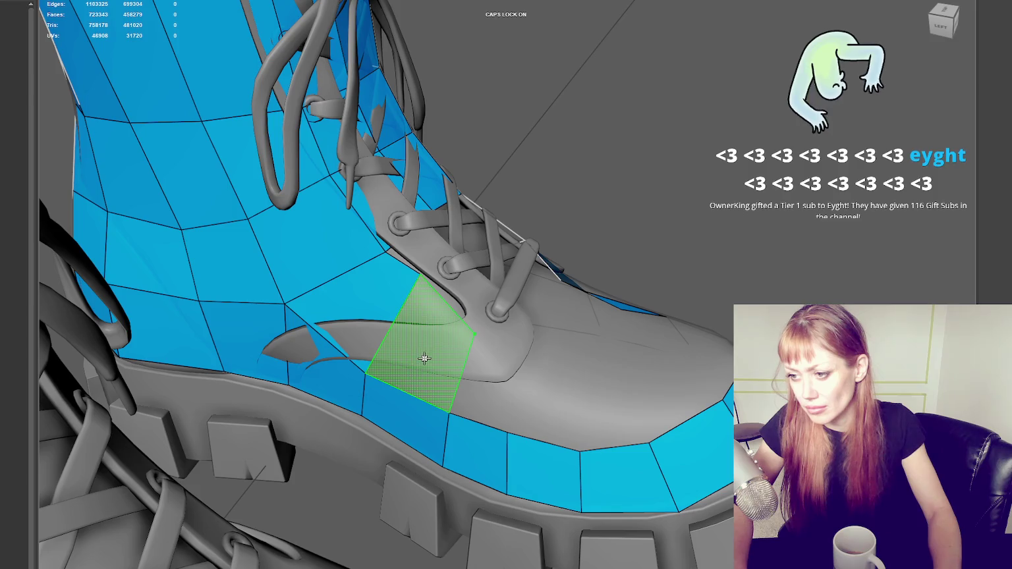
shift+click(415, 348)
shift+click(494, 394)
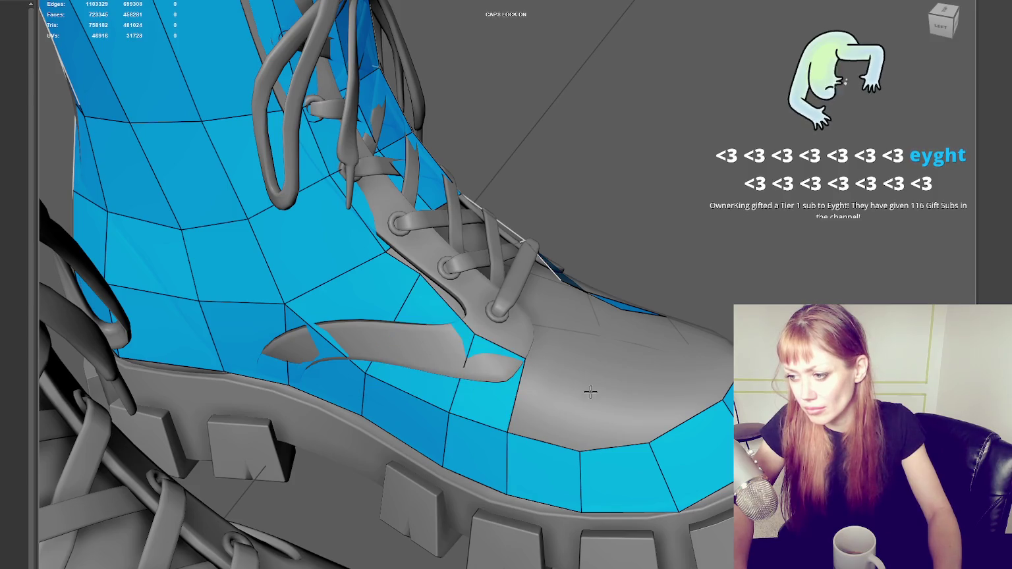
shift+click(560, 409)
shift+click(637, 414)
Fill the grey toe gap with quads and raise the toe-edge vertices bordering it.
shift+click(676, 360)
alt+drag(676, 359, 579, 428)
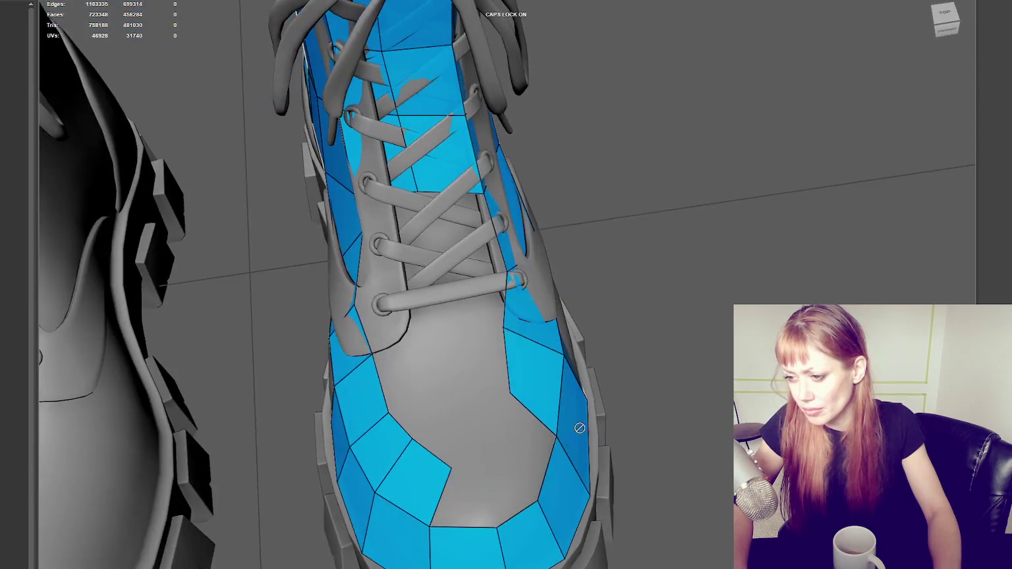
shift+click(468, 512)
shift+click(518, 474)
shift+click(516, 446)
mouse_move(447, 463)
mouse_down()
mouse_move(440, 453)
mouse_move(475, 450)
mouse_up()
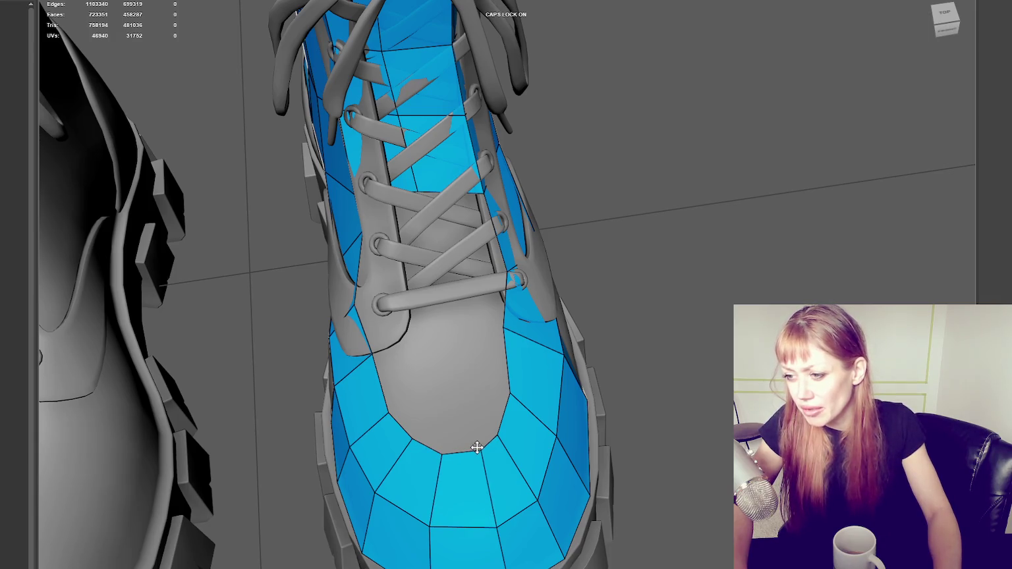
drag(412, 439, 419, 434)
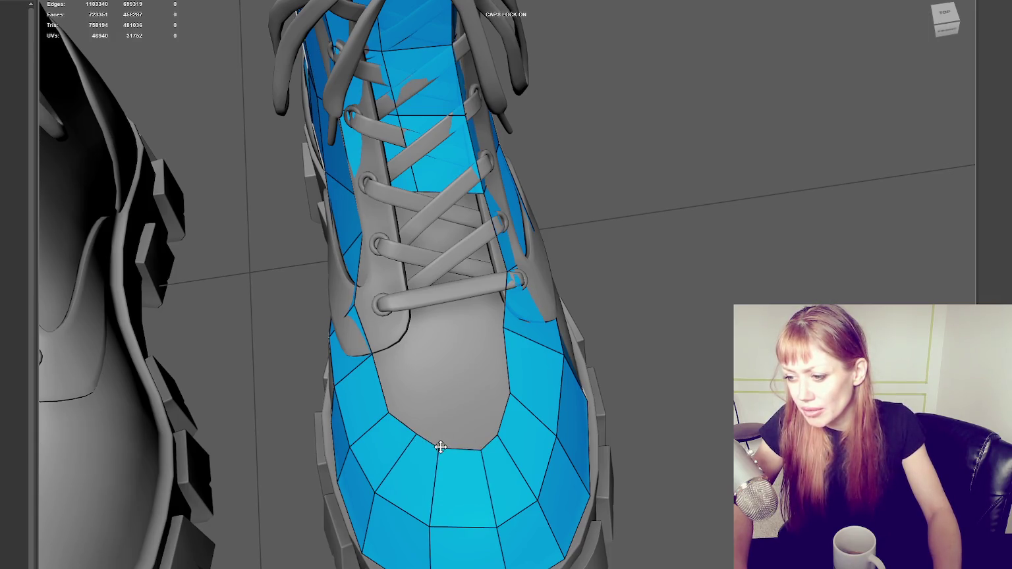
mouse_move(534, 509)
alt+mouse_down()
mouse_move(503, 513)
mouse_move(508, 500)
alt+mouse_up()
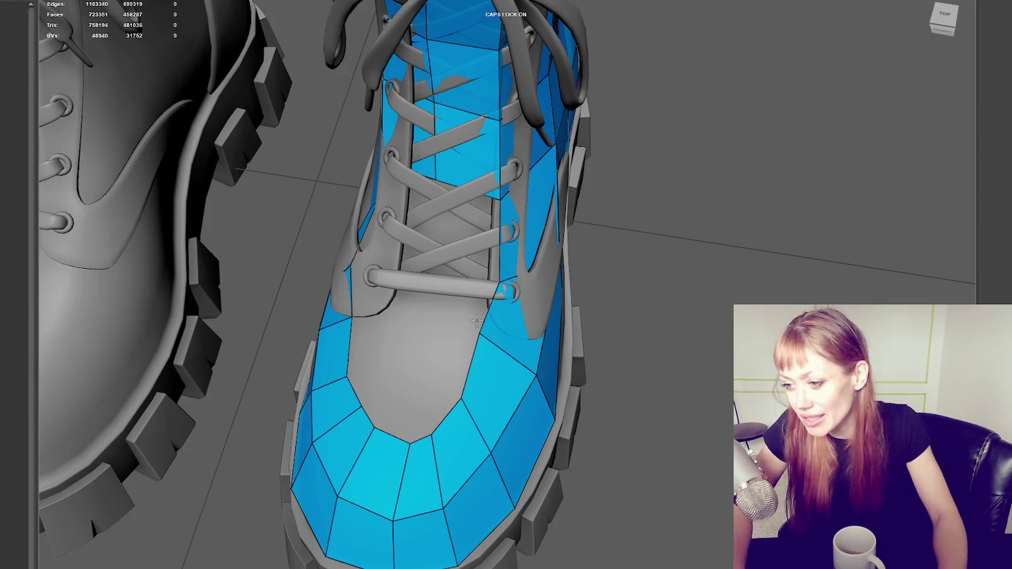
mouse_move(470, 330)
alt+mouse_down()
mouse_move(444, 357)
mouse_move(384, 215)
mouse_move(427, 174)
mouse_move(447, 226)
mouse_move(395, 237)
mouse_move(367, 229)
alt+mouse_up()
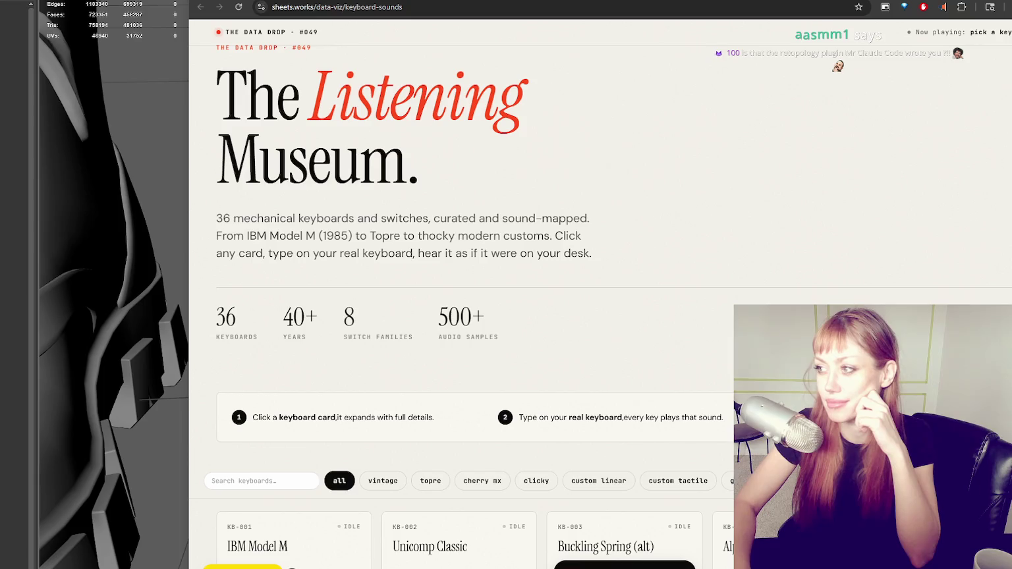
Switch from the keyboard-sounds browser page back to the Maya boot model.
key(alt+Tab)
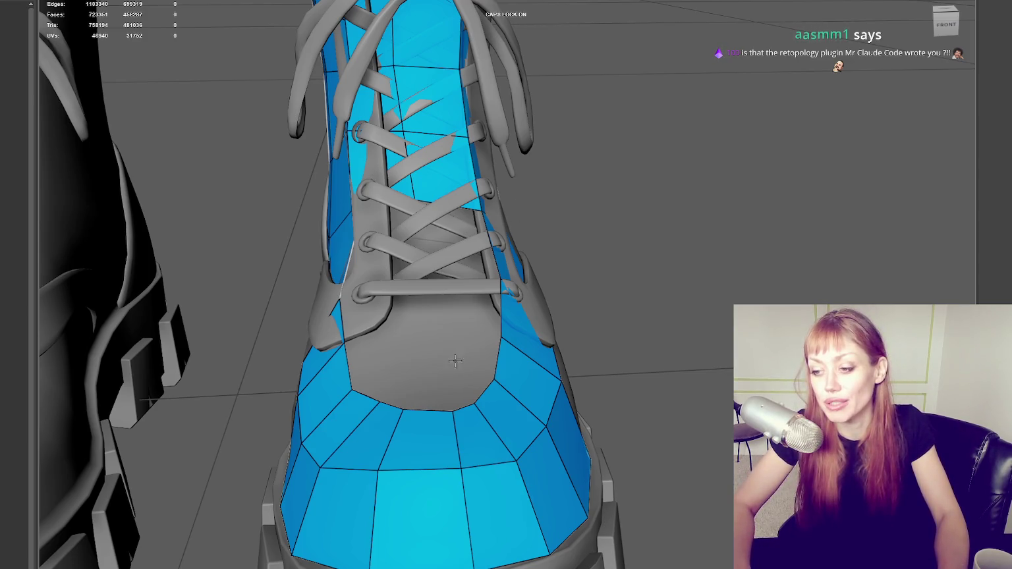
Relax and nudge the toe-ring vertices into an even ring, checking from top and three-quarter views.
alt+drag(474, 222, 434, 331)
mouse_move(367, 320)
shift+mouse_down()
mouse_move(428, 316)
mouse_move(437, 328)
shift+mouse_up()
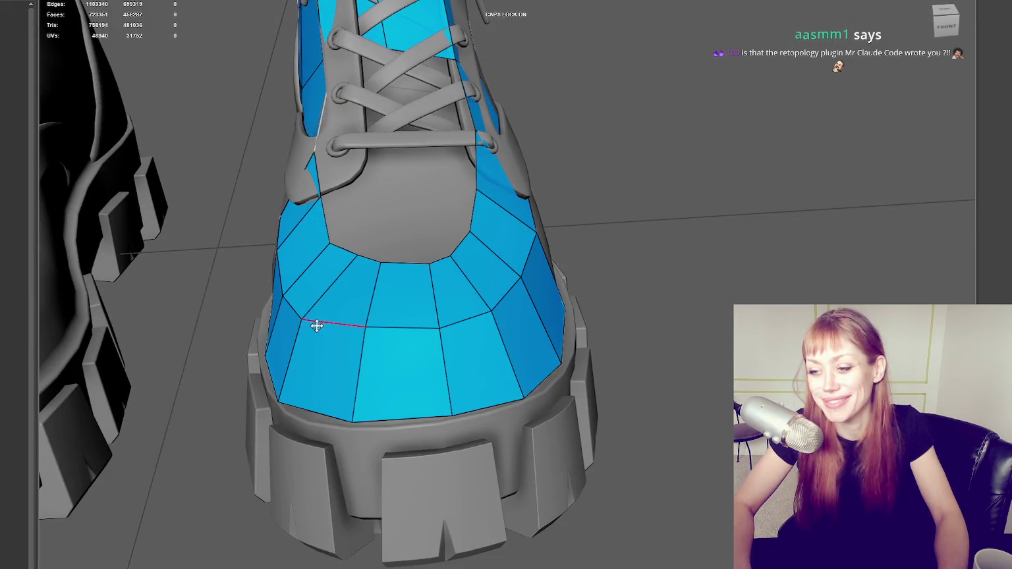
drag(300, 319, 309, 322)
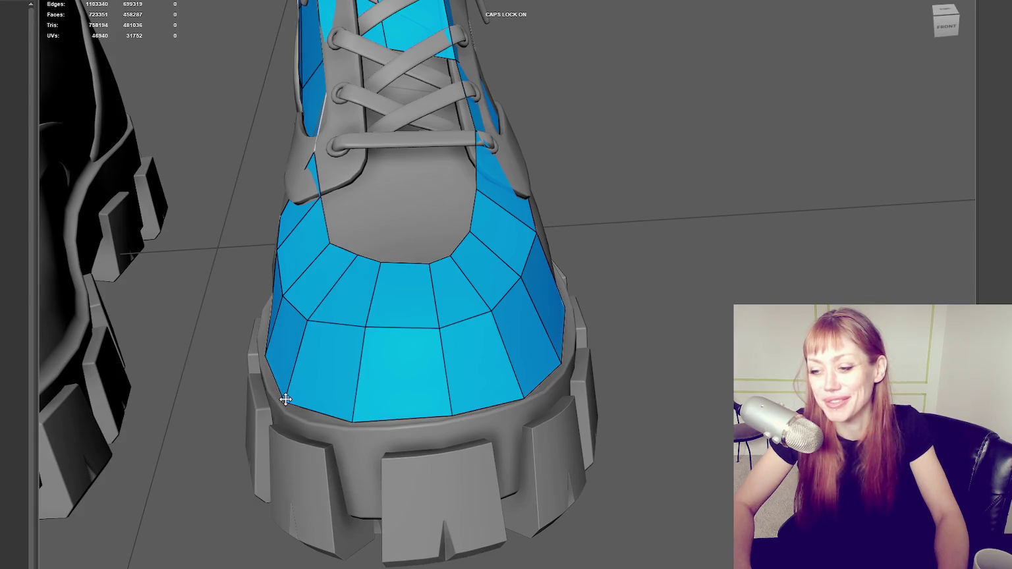
mouse_move(283, 400)
alt+mouse_down()
mouse_move(362, 389)
mouse_move(321, 402)
mouse_move(424, 395)
alt+mouse_up()
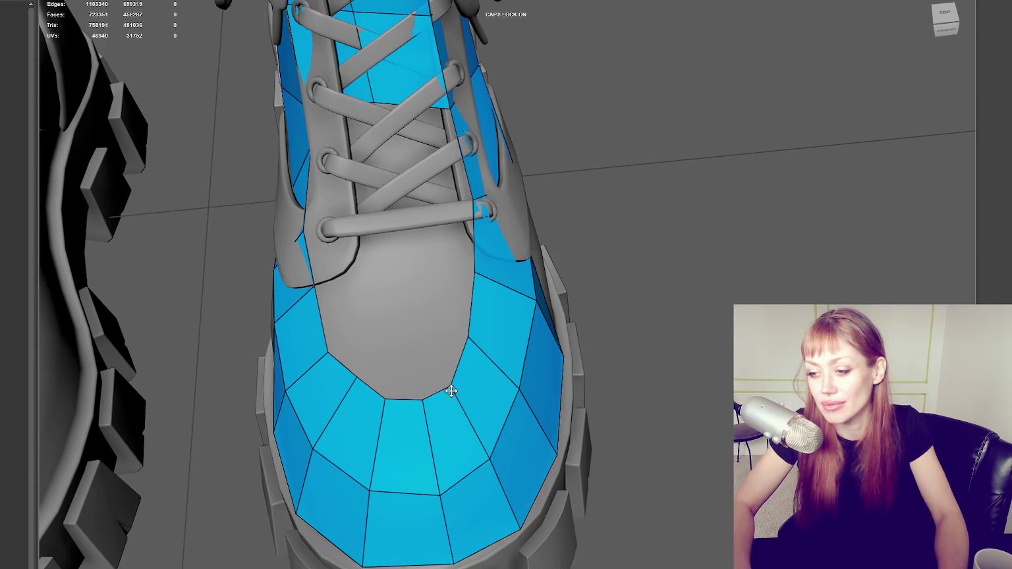
drag(333, 352, 344, 345)
mouse_move(436, 368)
alt+mouse_down()
mouse_move(364, 394)
mouse_move(337, 389)
alt+mouse_up()
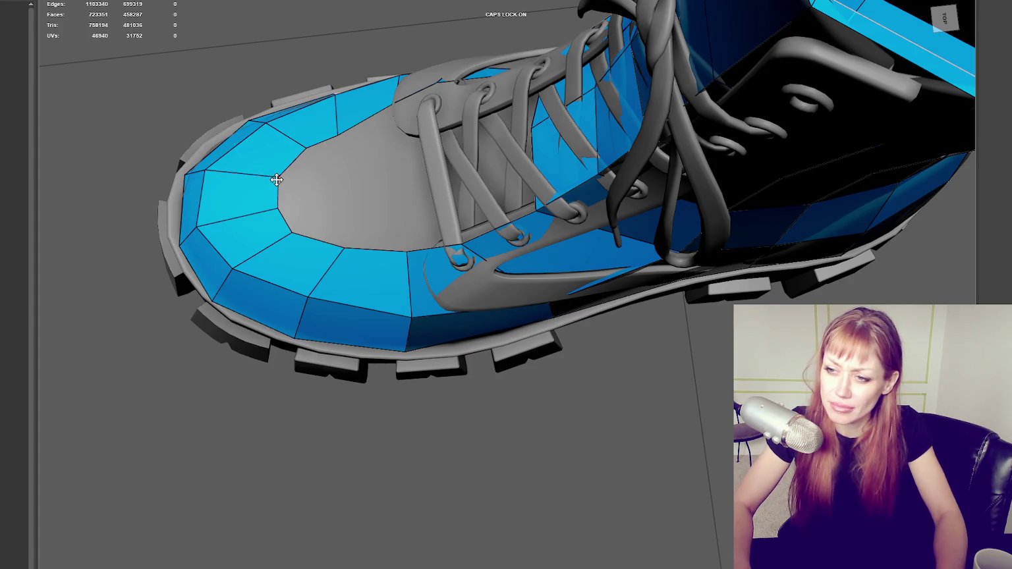
drag(306, 147, 293, 159)
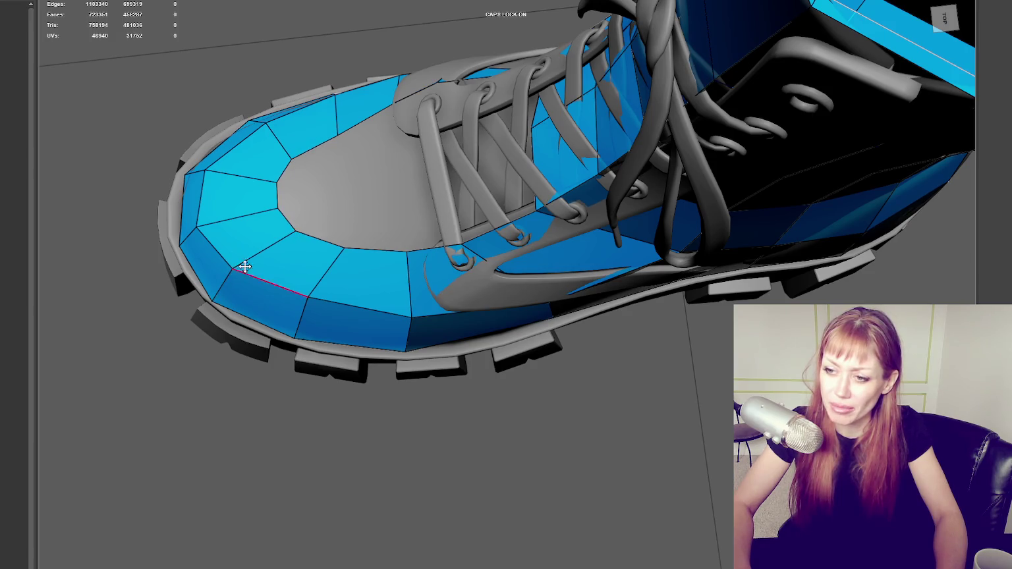
Undo a misplaced loop, insert a new edge loop around the toe ring, and start a face in the grey toe area.
click(286, 161)
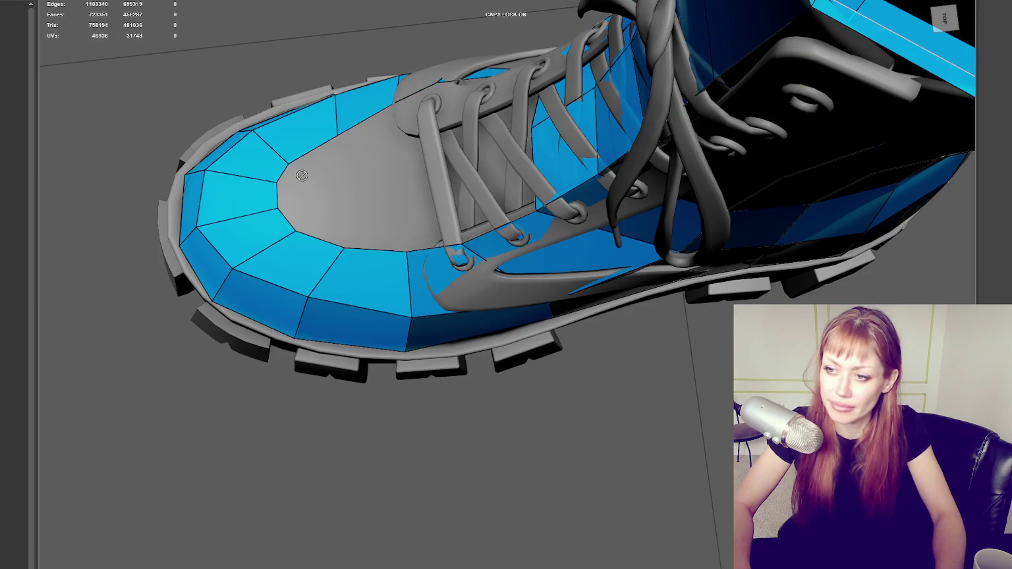
key(ctrl+z)
click(312, 289)
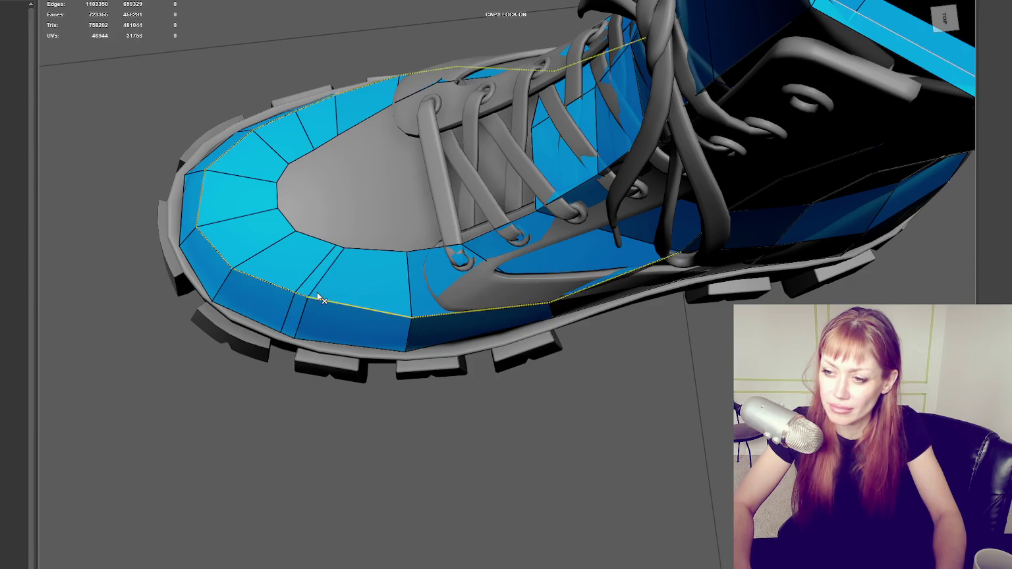
click(289, 192)
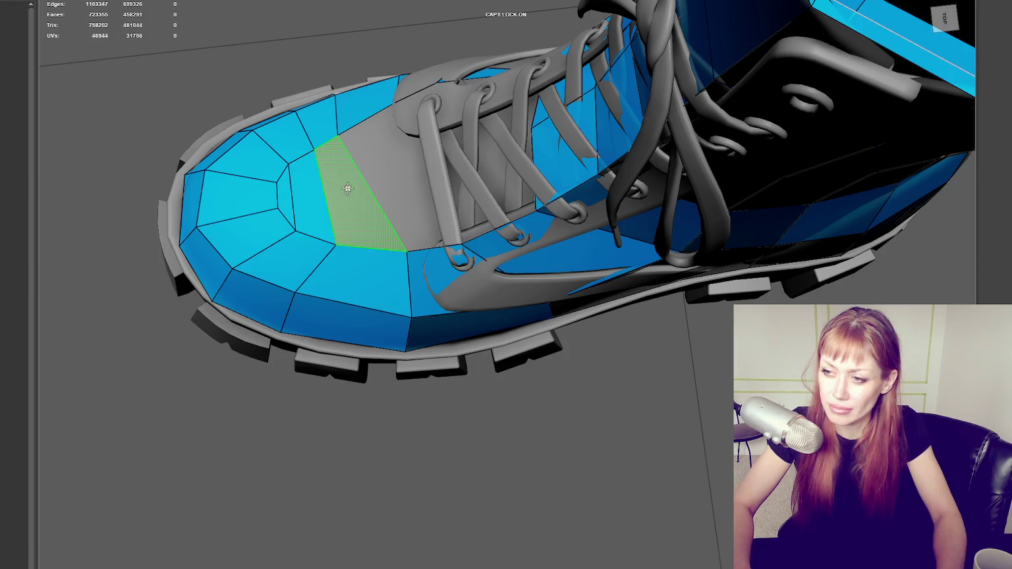
mouse_move(361, 287)
alt+mouse_down()
mouse_move(477, 259)
mouse_move(486, 274)
alt+mouse_up()
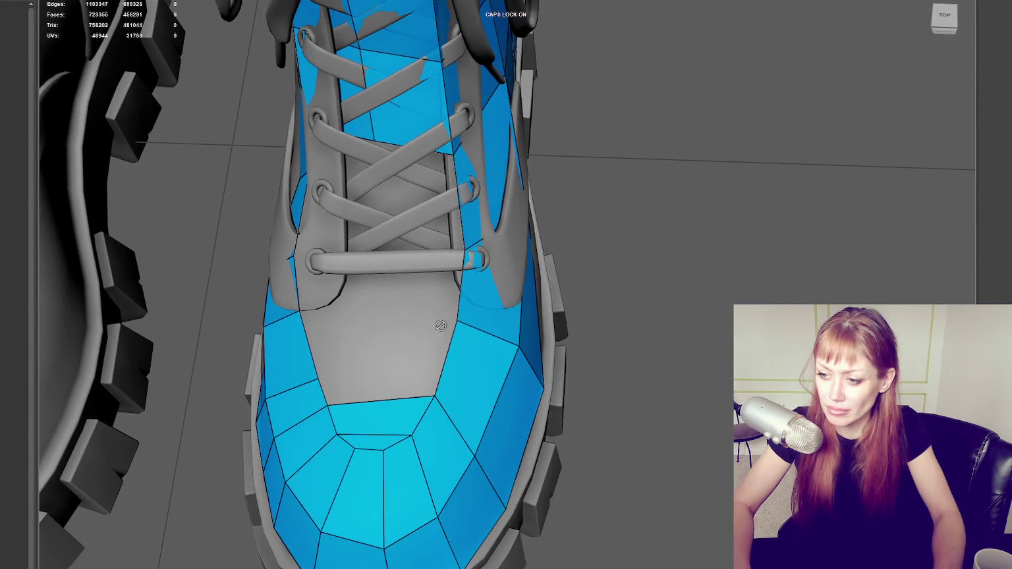
Remove the stray toe triangle, cut a radial edge across the toe ring, and slide the inner vertex to even spacing.
click(380, 428)
click(463, 428)
key(q)
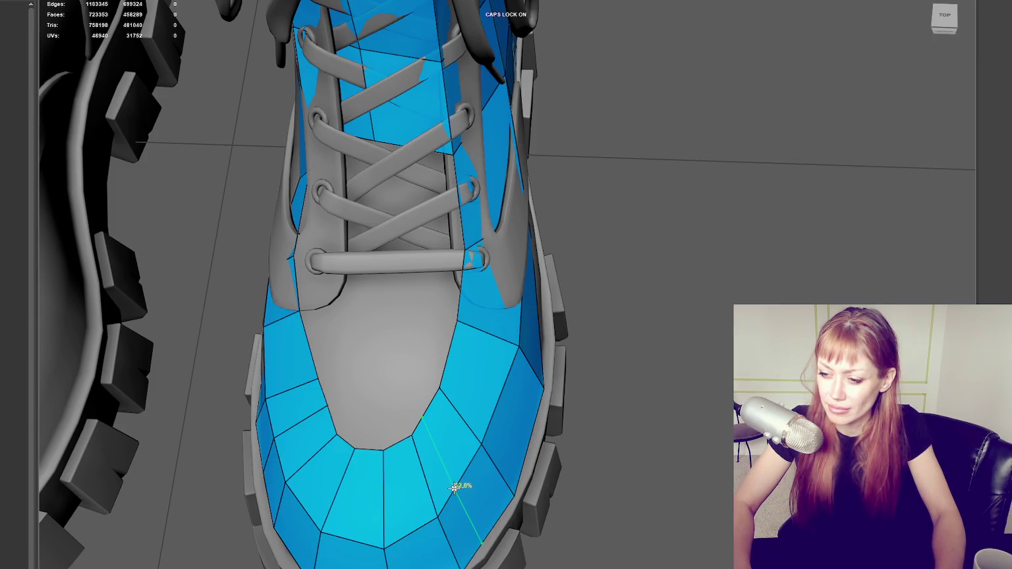
alt+drag(502, 447, 441, 327)
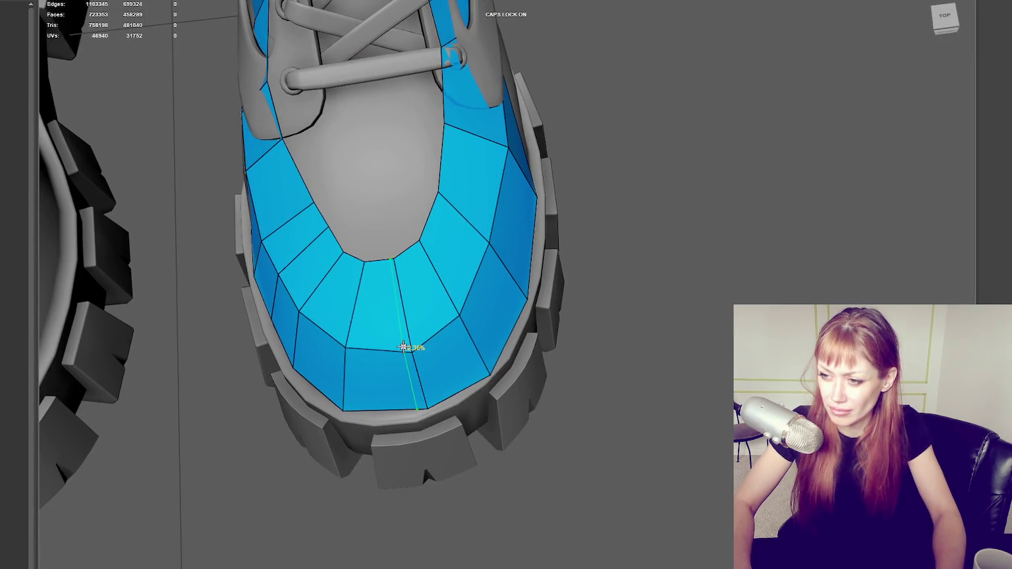
alt+drag(429, 341, 467, 303)
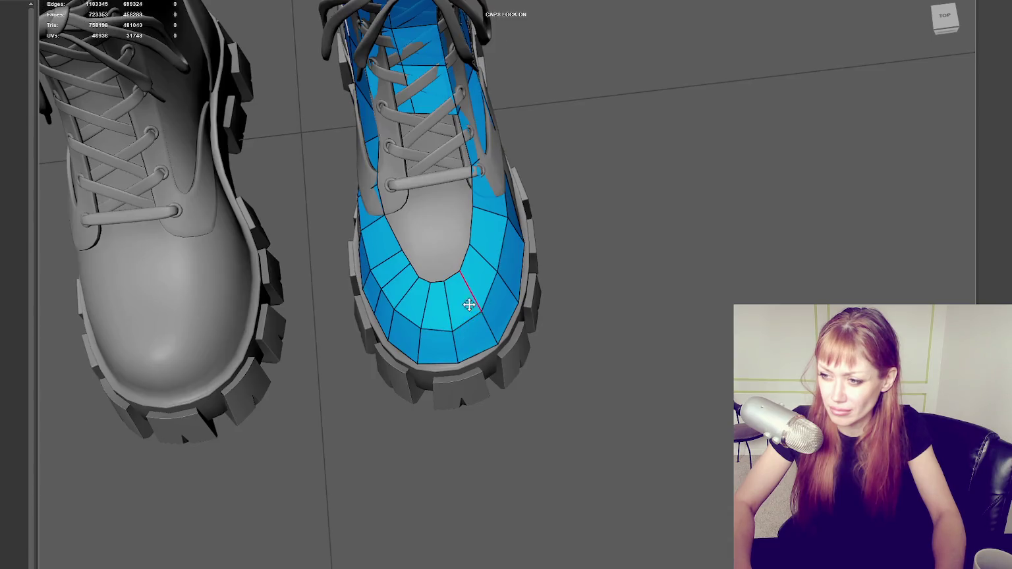
scroll(478, 321, up, 3)
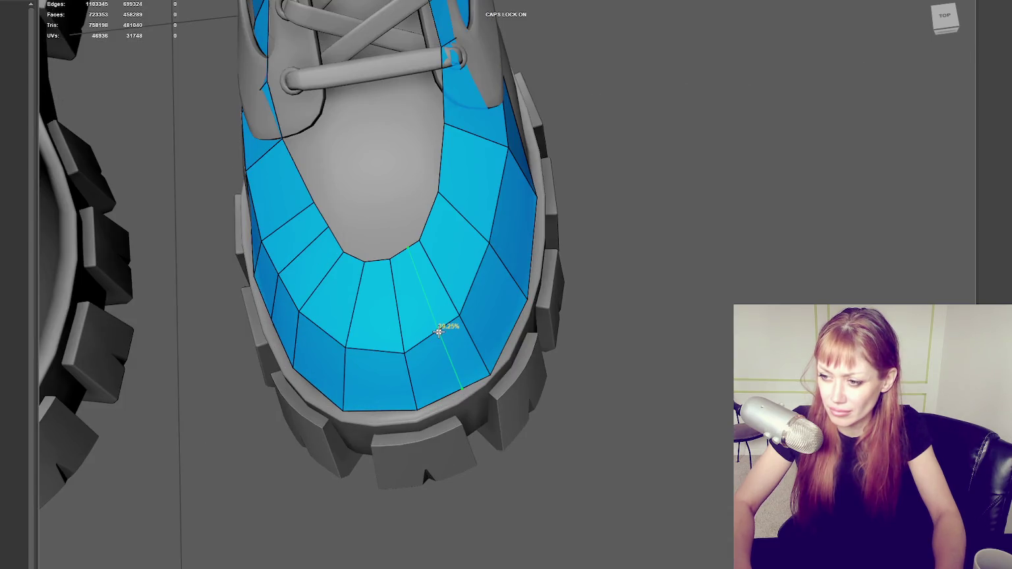
click(467, 287)
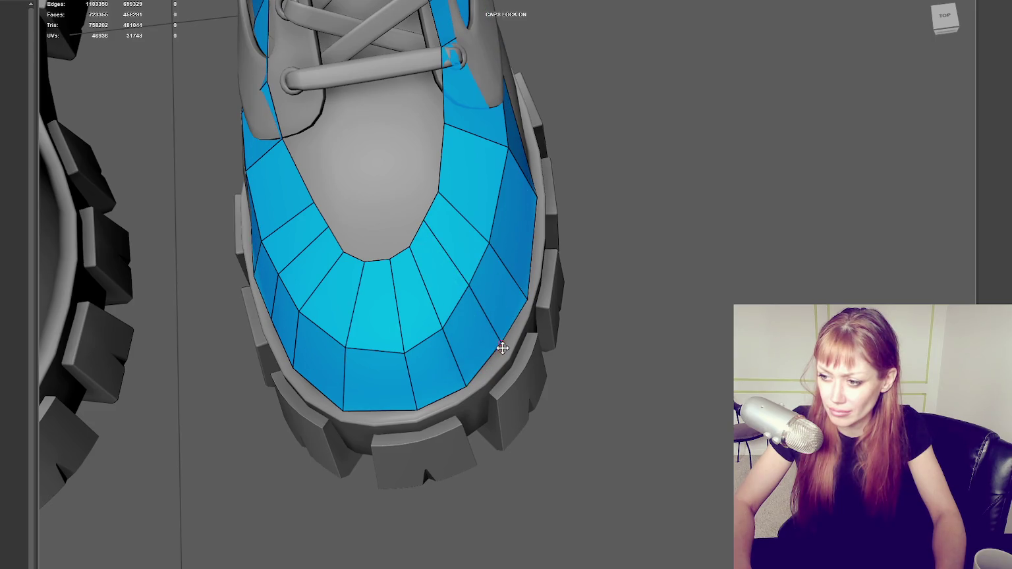
drag(423, 223, 413, 261)
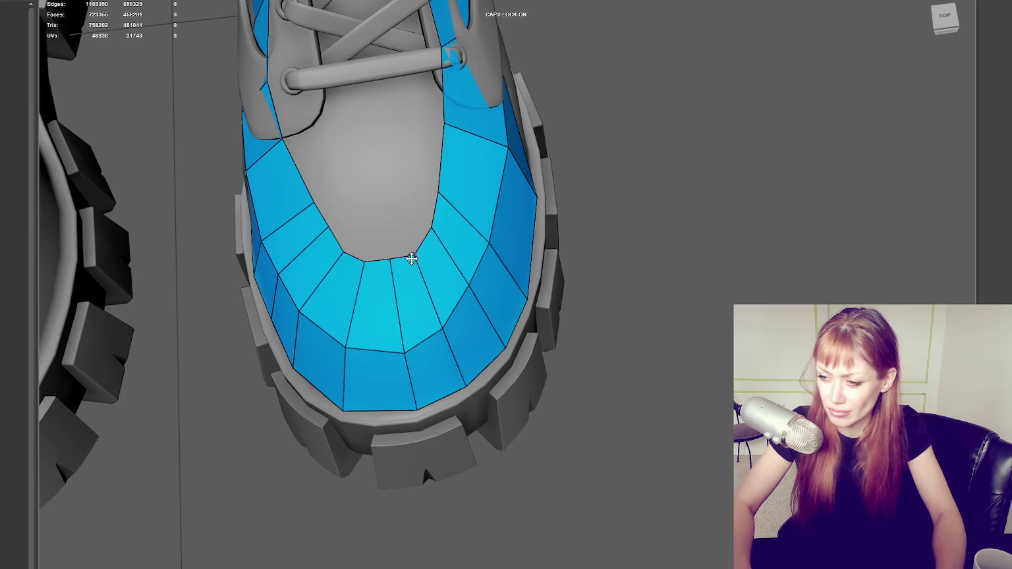
Add new quads across the grey toe gap, extending the fill toward the laces.
shift+click(373, 250)
shift+click(363, 230)
shift+click(395, 216)
shift+click(346, 209)
shift+click(410, 181)
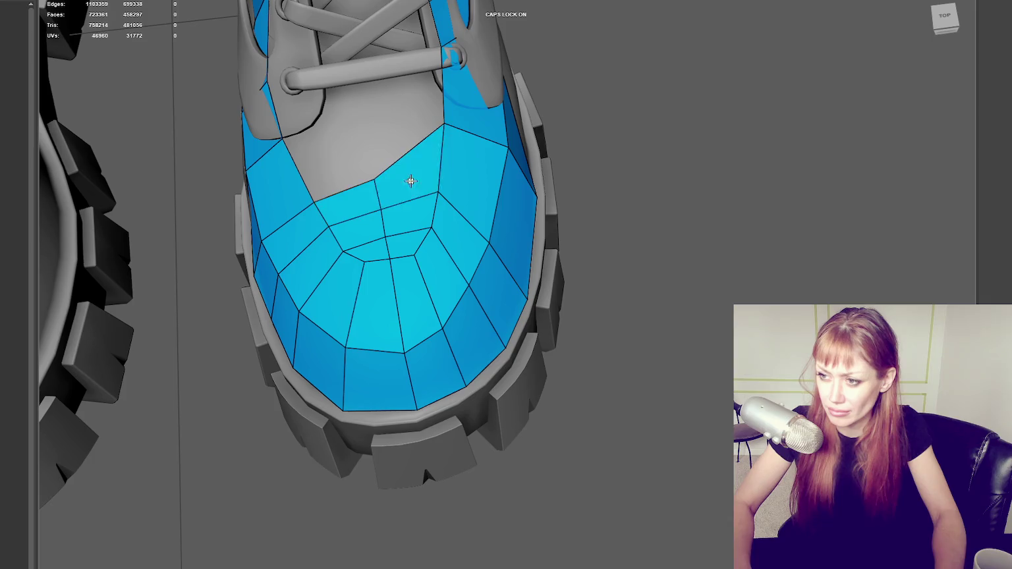
shift+click(356, 110)
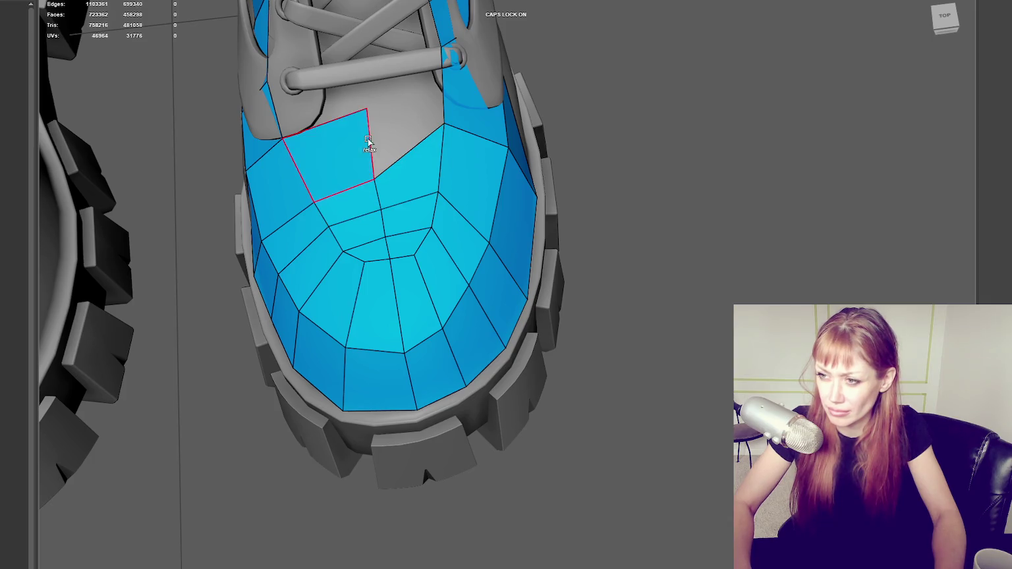
shift+click(405, 122)
Inspect the new toe faces from the side and delete the face overlapping the laces.
scroll(405, 121, down, 5)
alt+middle_drag(405, 122, 430, 123)
scroll(430, 122, up, 10)
scroll(430, 123, down, 3)
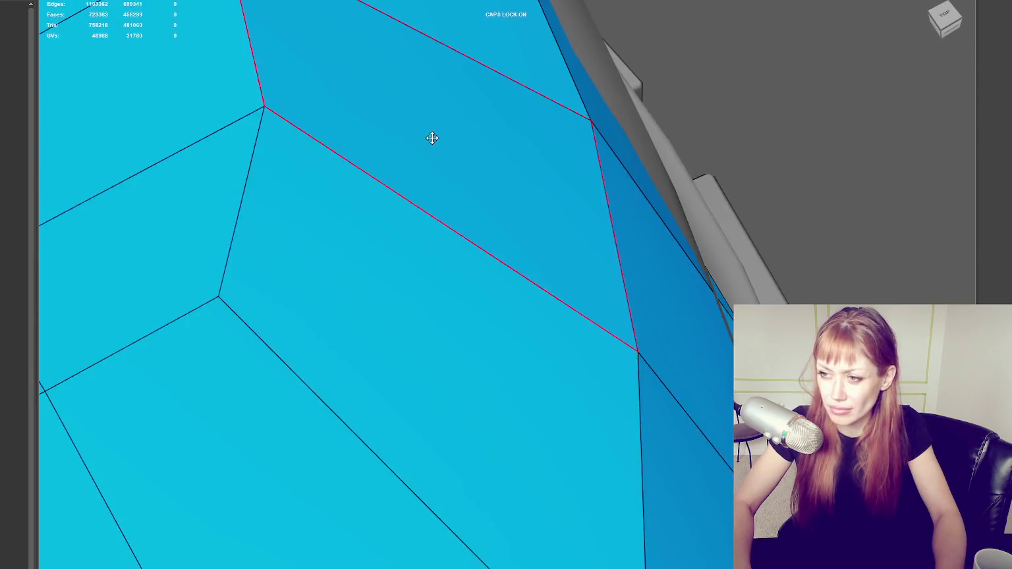
scroll(432, 137, down, 5)
scroll(356, 148, up, 3)
mouse_move(454, 206)
alt+middle_down()
mouse_move(505, 187)
mouse_move(347, 189)
alt+middle_up()
scroll(506, 187, up, 2)
scroll(505, 186, up, 3)
click(417, 146)
key(Delete)
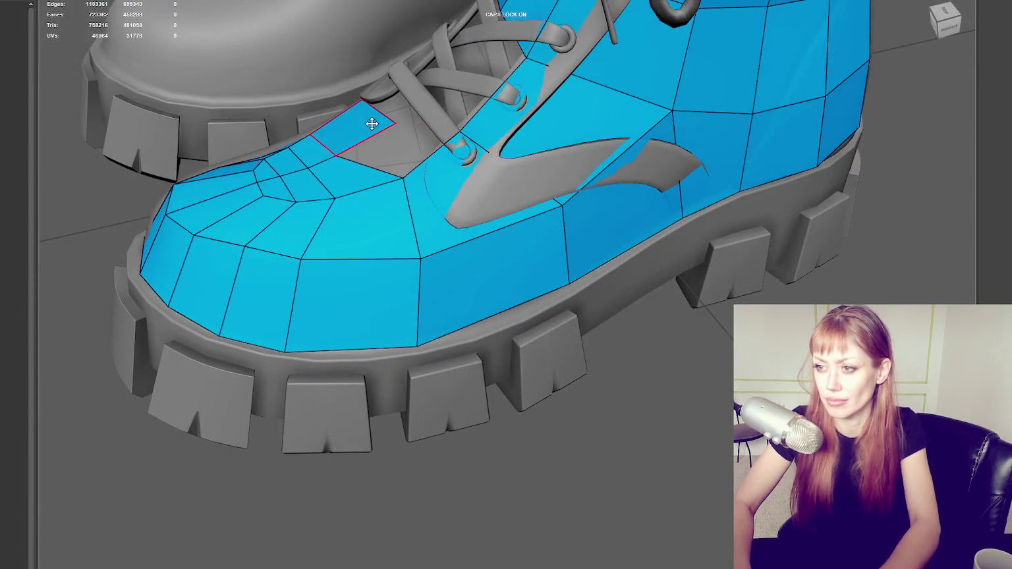
Delete the faces near the laces and Multi-Cut an edge from the lace vertex to the bottom edge.
click(373, 125)
key(Delete)
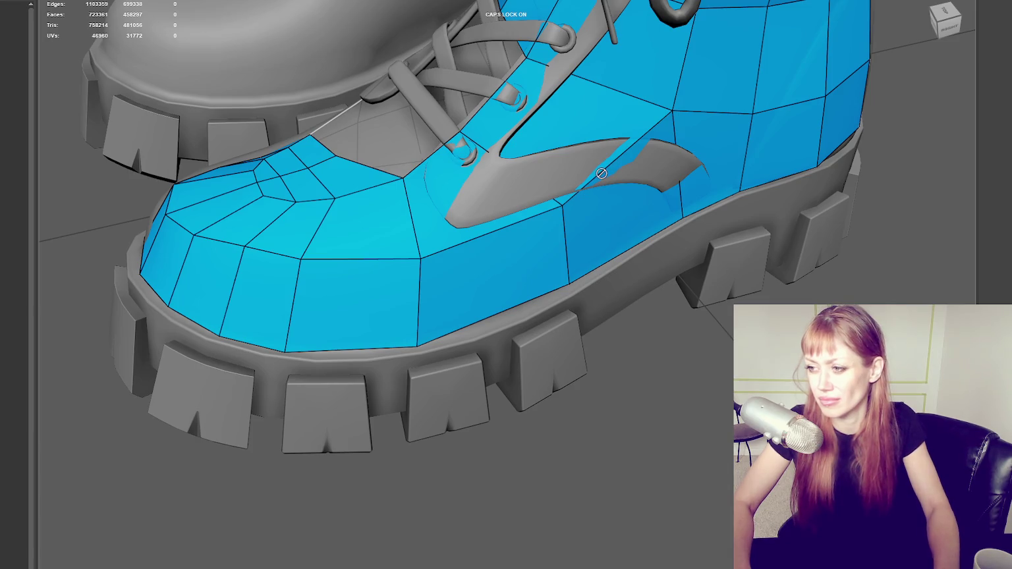
alt+middle_drag(553, 166, 574, 297)
click(414, 231)
click(467, 307)
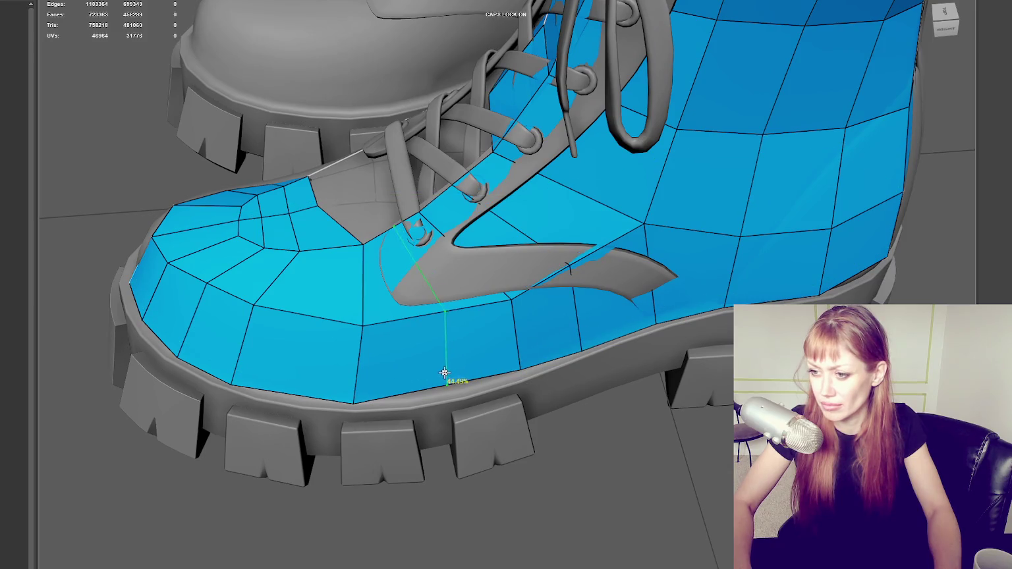
right_click(441, 380)
Delete the toe face beside the laces and insert an edge loop across the toe side.
key(Delete)
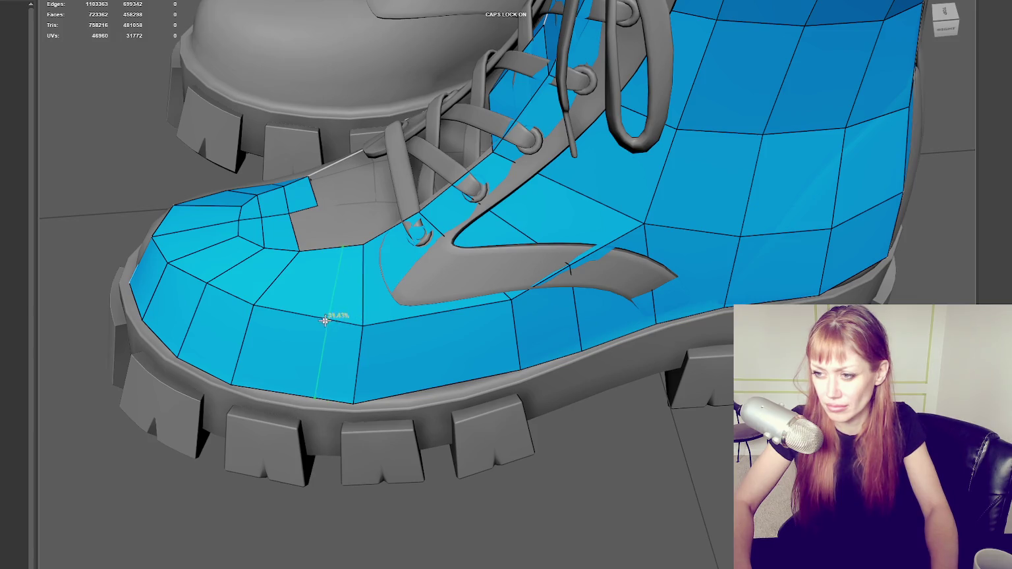
mouse_move(315, 319)
alt+middle_down()
mouse_move(378, 268)
mouse_move(327, 388)
mouse_move(586, 422)
alt+middle_up()
click(321, 398)
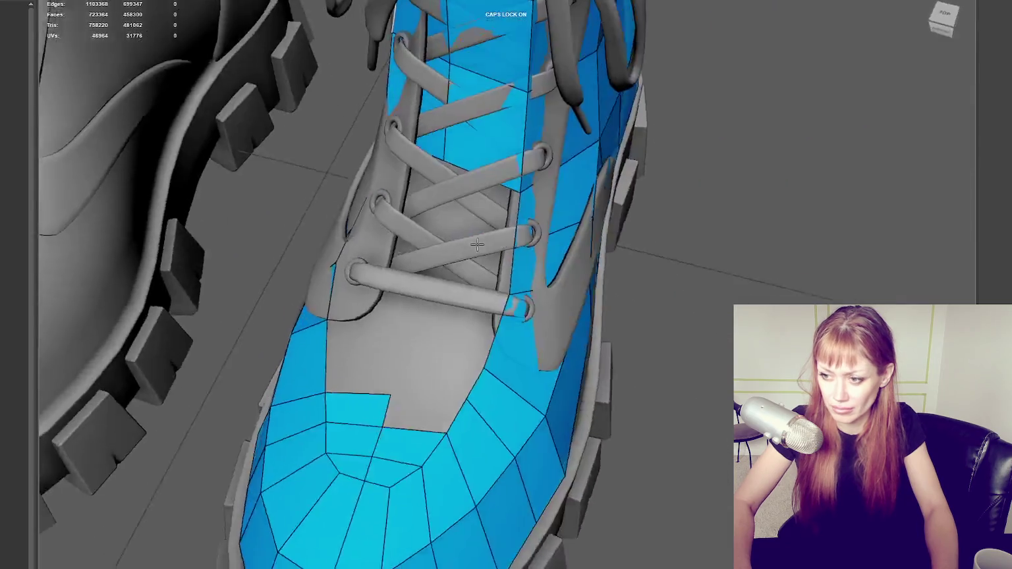
Add two edge loops across the toe faces and a new quad beside the toe cap.
click(612, 399)
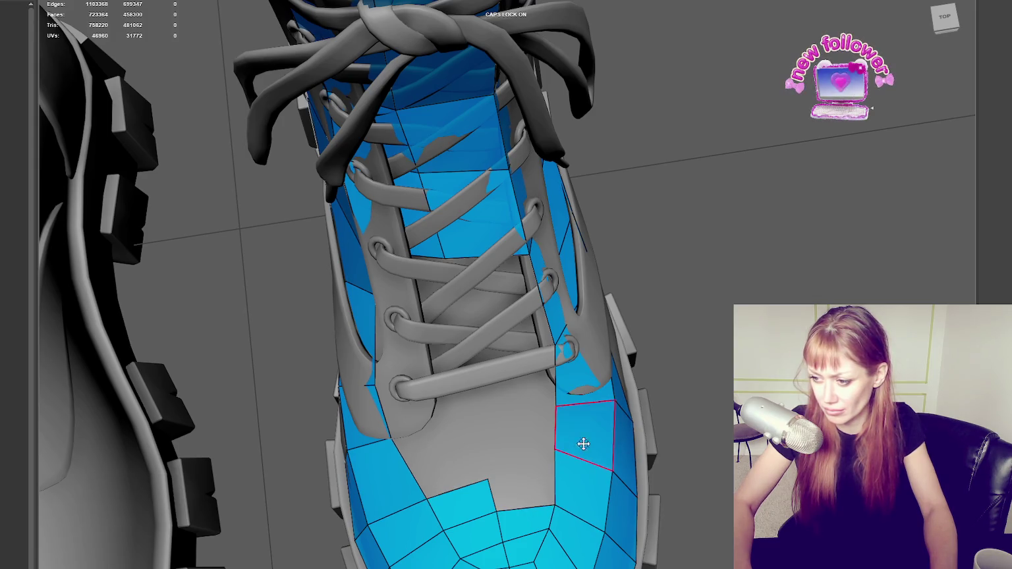
click(520, 488)
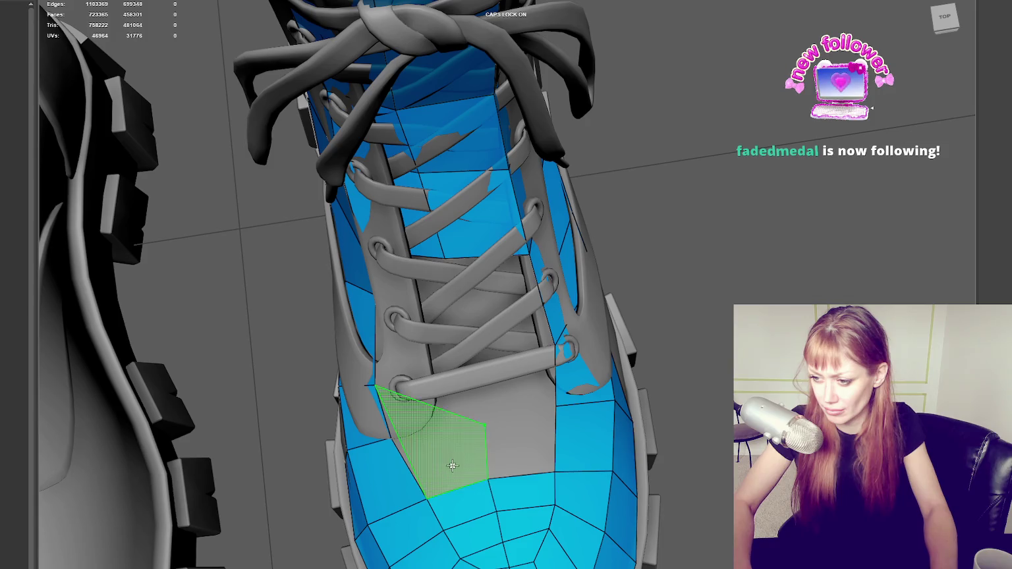
alt+drag(405, 451, 616, 412)
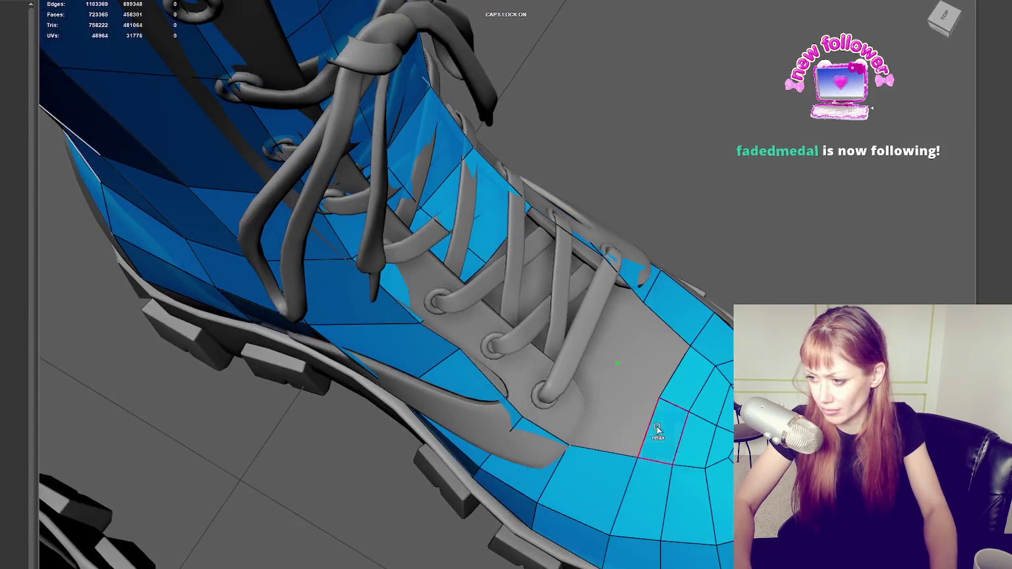
shift+click(627, 394)
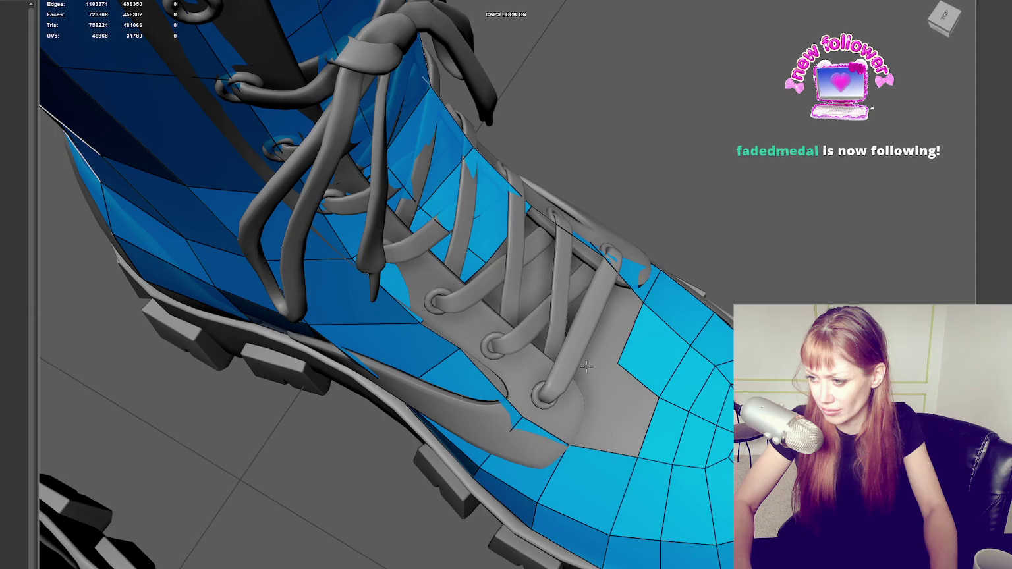
alt+drag(572, 411, 489, 321)
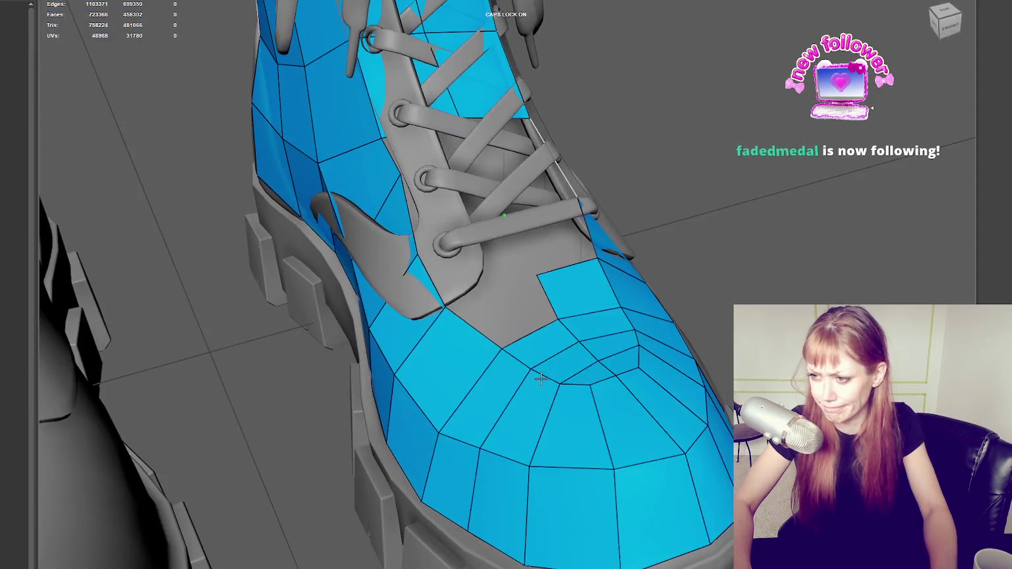
Fill the gap above the toe with quads reaching up to the lace area.
shift+click(490, 320)
shift+click(478, 261)
mouse_move(477, 260)
alt+mouse_down()
mouse_move(519, 263)
mouse_move(387, 169)
mouse_move(447, 190)
alt+mouse_up()
shift+click(519, 264)
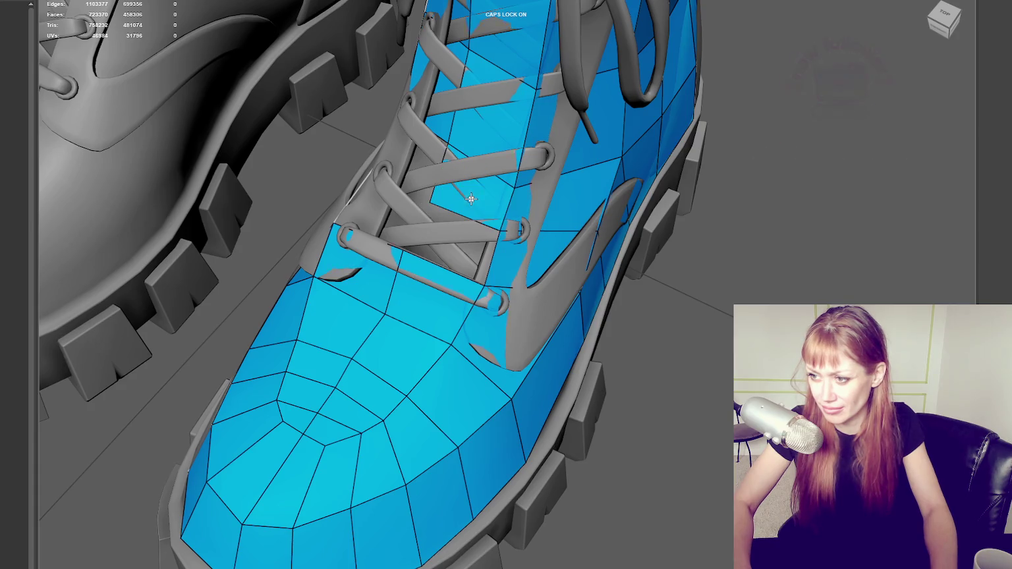
shift+click(469, 192)
shift+click(454, 244)
Cover the lowest laces with more faces, then view the boot from the side.
shift+click(407, 171)
alt+drag(408, 171, 472, 263)
shift+click(464, 280)
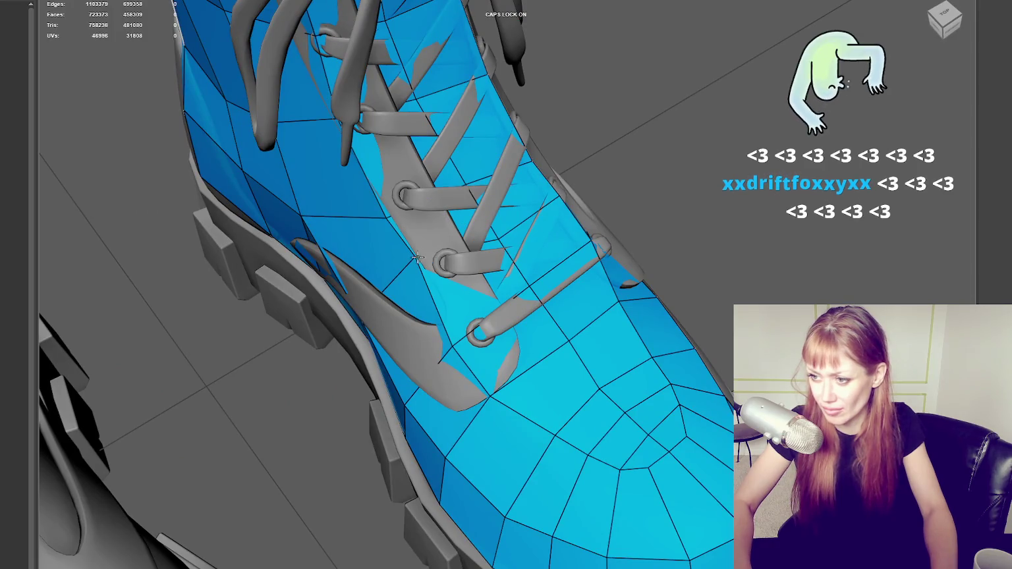
scroll(428, 270, down, 3)
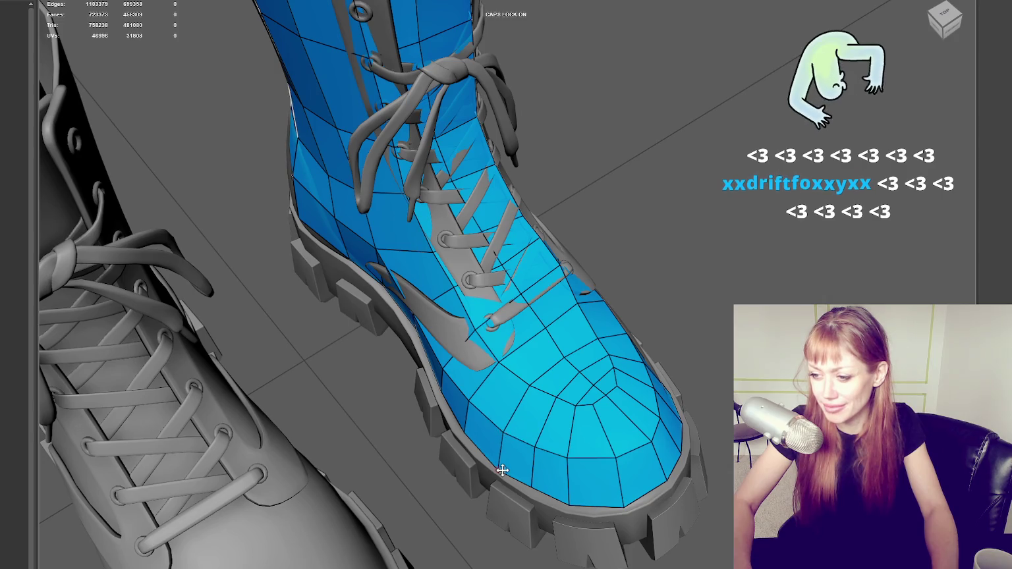
mouse_move(497, 463)
alt+mouse_down()
mouse_move(527, 413)
mouse_move(501, 421)
mouse_move(455, 352)
mouse_move(428, 346)
mouse_move(404, 264)
alt+mouse_up()
scroll(429, 346, up, 3)
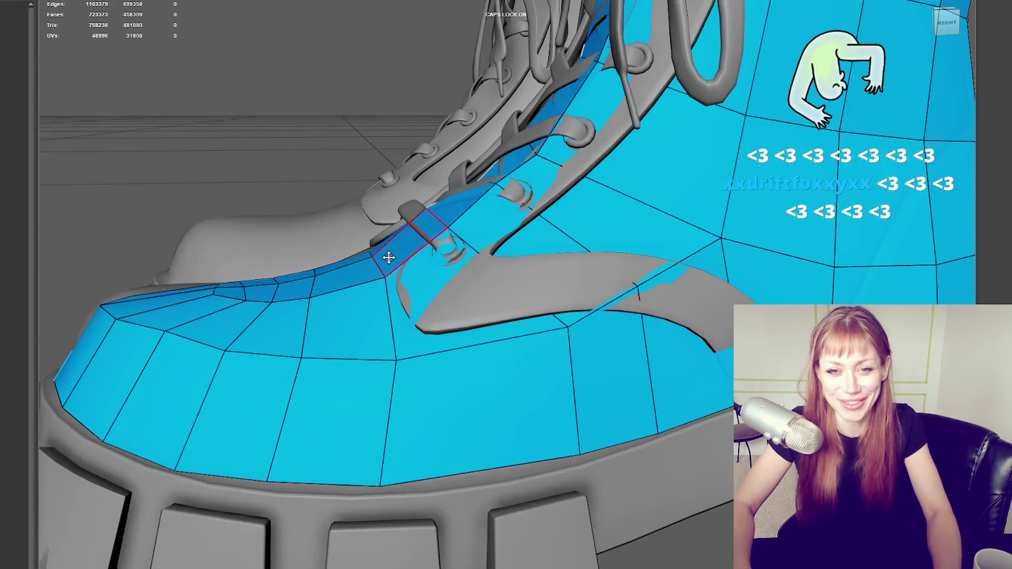
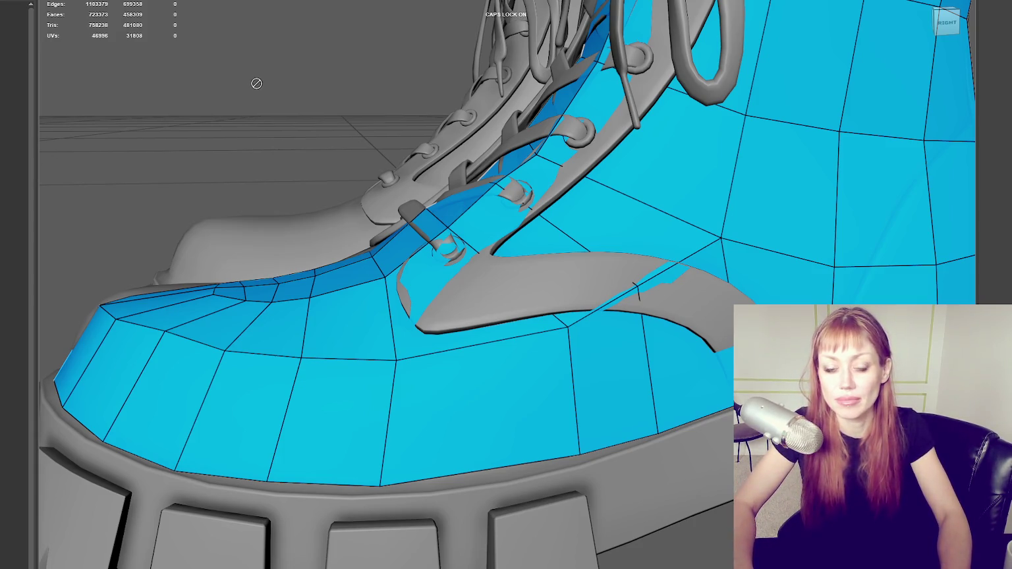
Insert a Multi-Cut edge loop across the boot's toe.
scroll(257, 82, down, 5)
mouse_move(260, 79)
alt+mouse_down()
mouse_move(413, 84)
mouse_move(404, 169)
mouse_move(369, 165)
alt+mouse_up()
scroll(409, 170, up, 3)
scroll(395, 171, down, 3)
alt+middle_drag(368, 165, 436, 196)
scroll(409, 159, up, 3)
scroll(409, 158, down, 3)
alt+middle_drag(409, 158, 425, 203)
scroll(435, 231, up, 4)
alt+drag(443, 260, 460, 401)
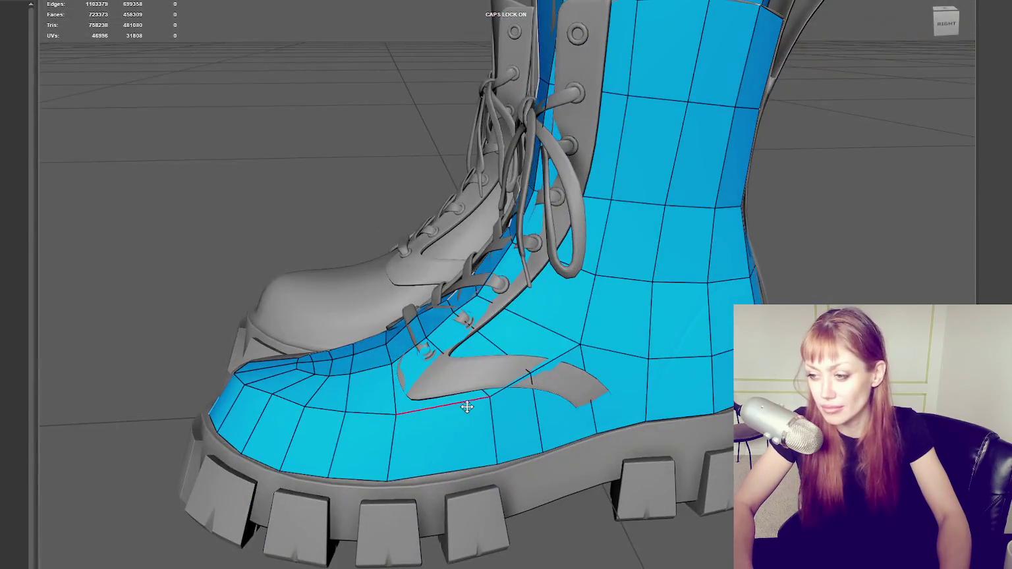
key(ctrl)
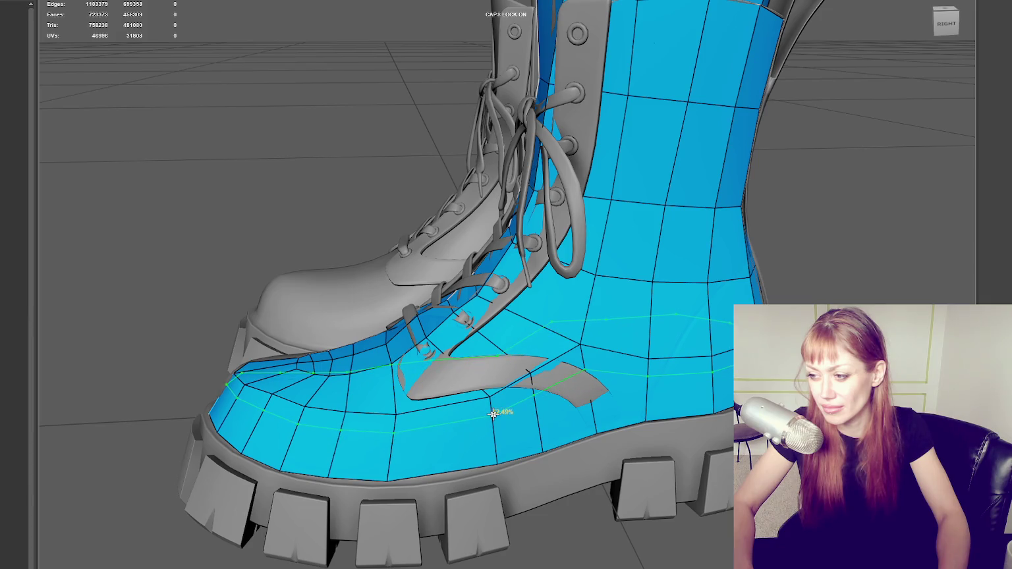
ctrl+click(493, 413)
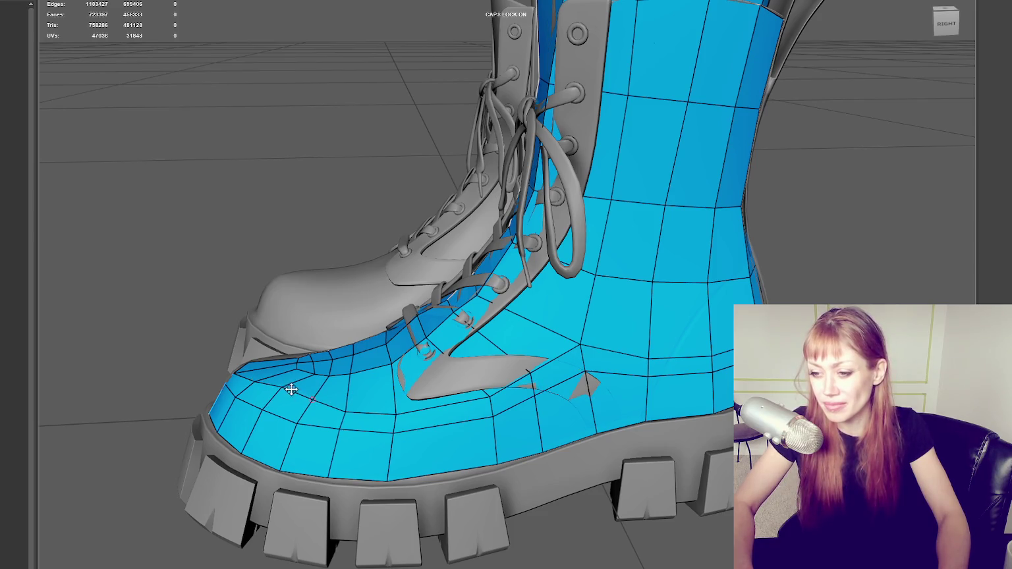
Pull the toe vertices up onto the boot surface and push the lace-area face back onto it.
drag(347, 405, 392, 397)
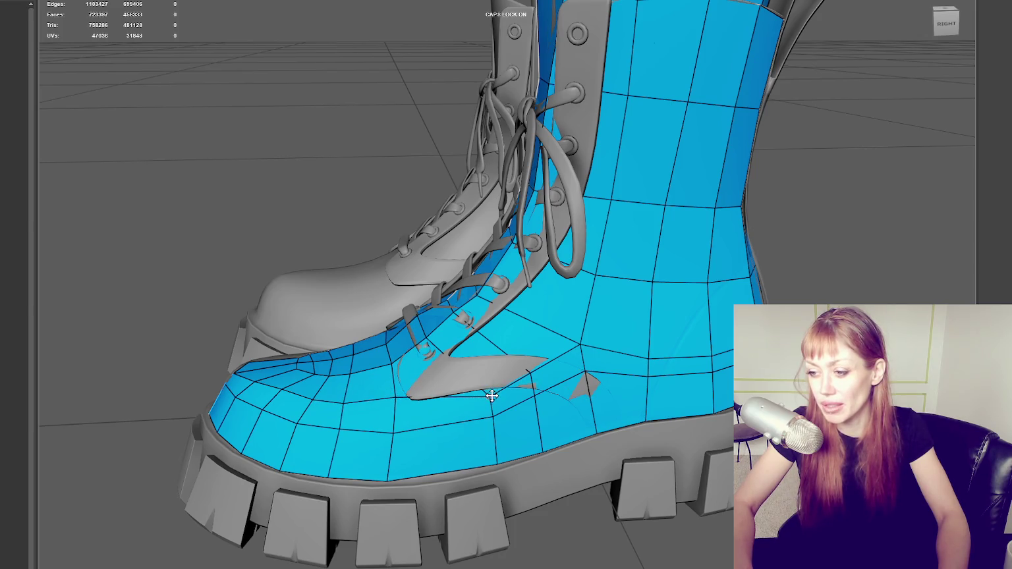
drag(492, 395, 522, 367)
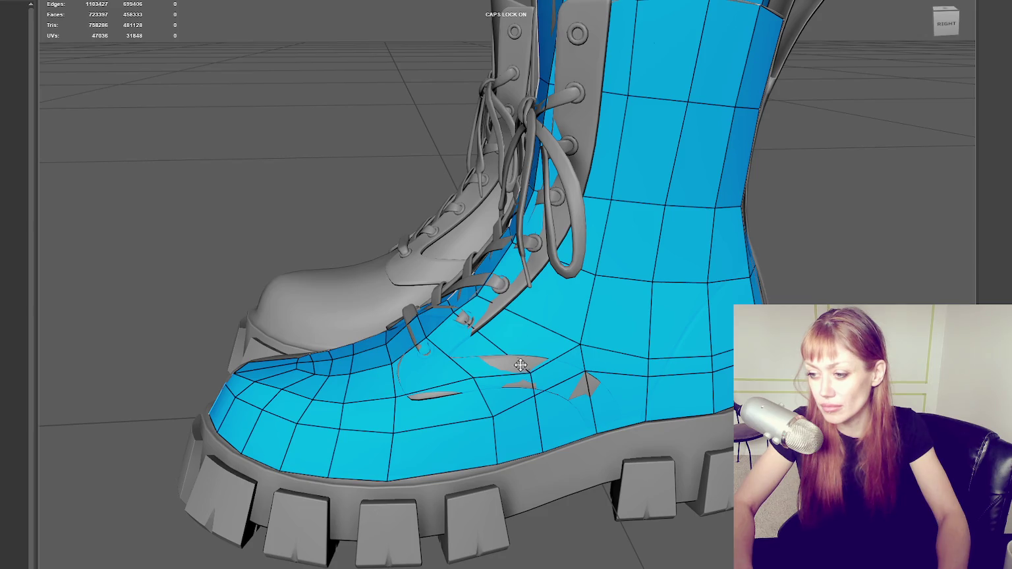
alt+middle_drag(530, 373, 573, 395)
alt+middle_drag(493, 352, 368, 304)
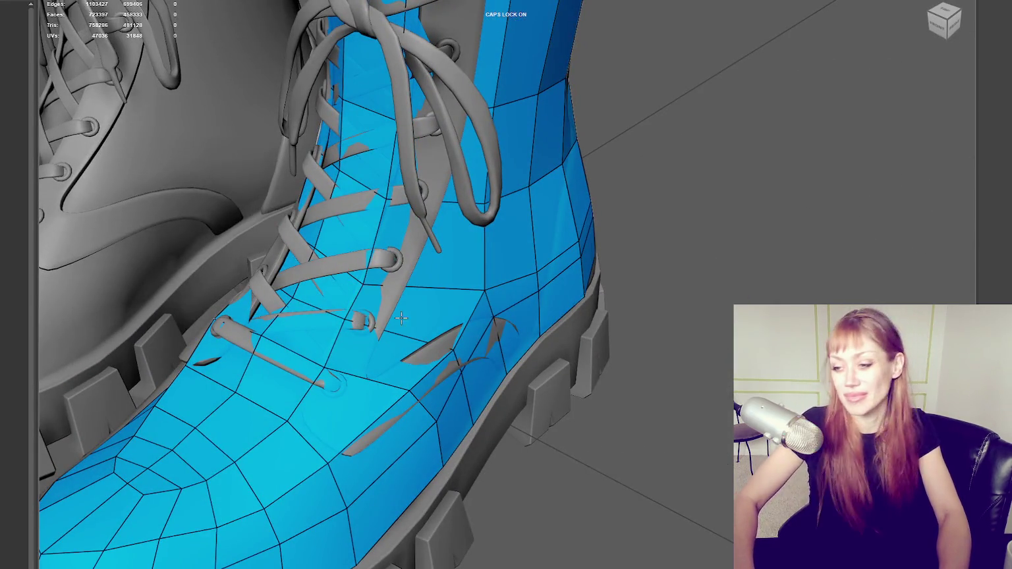
drag(308, 325, 367, 282)
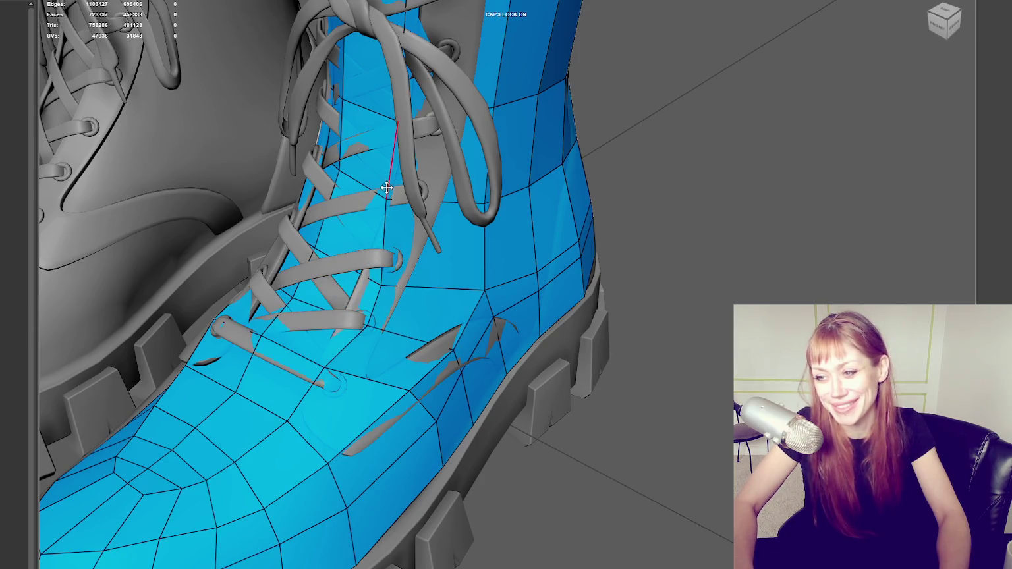
Tweak the vertices beside the laces and along the boot's lower side.
alt+middle_drag(386, 195, 420, 306)
drag(359, 388, 407, 396)
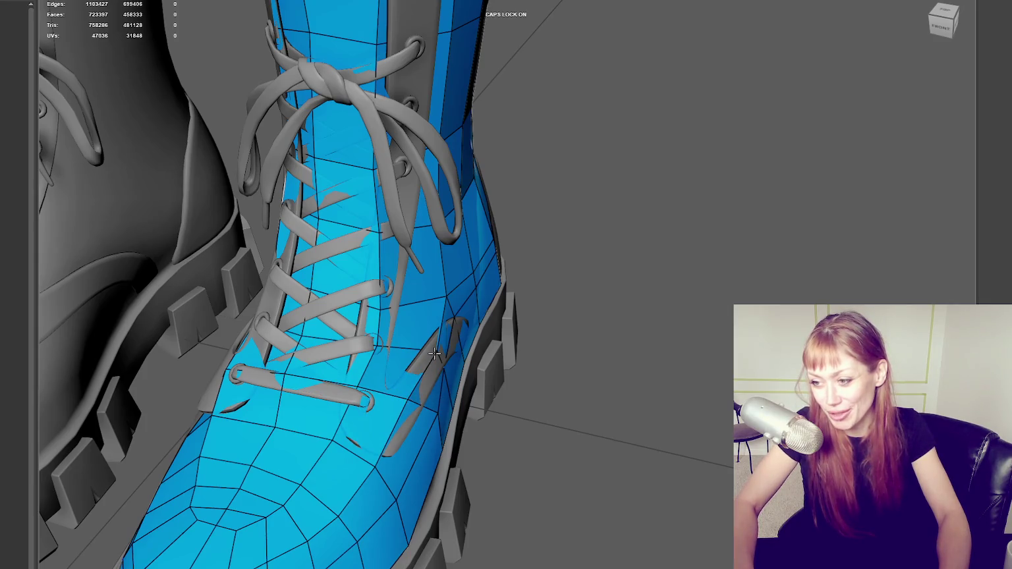
alt+middle_drag(439, 352, 469, 374)
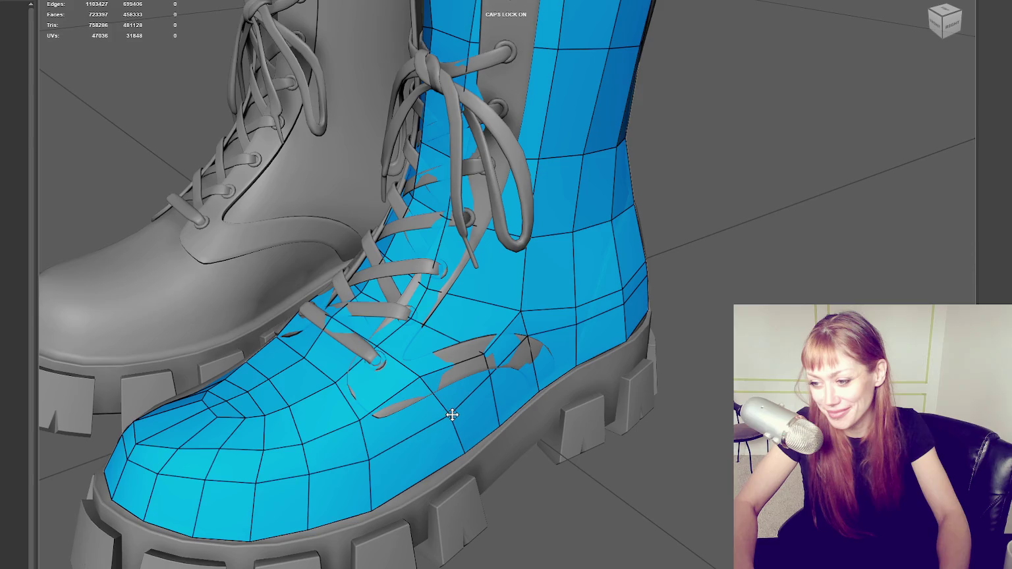
drag(467, 451, 454, 461)
drag(444, 414, 444, 411)
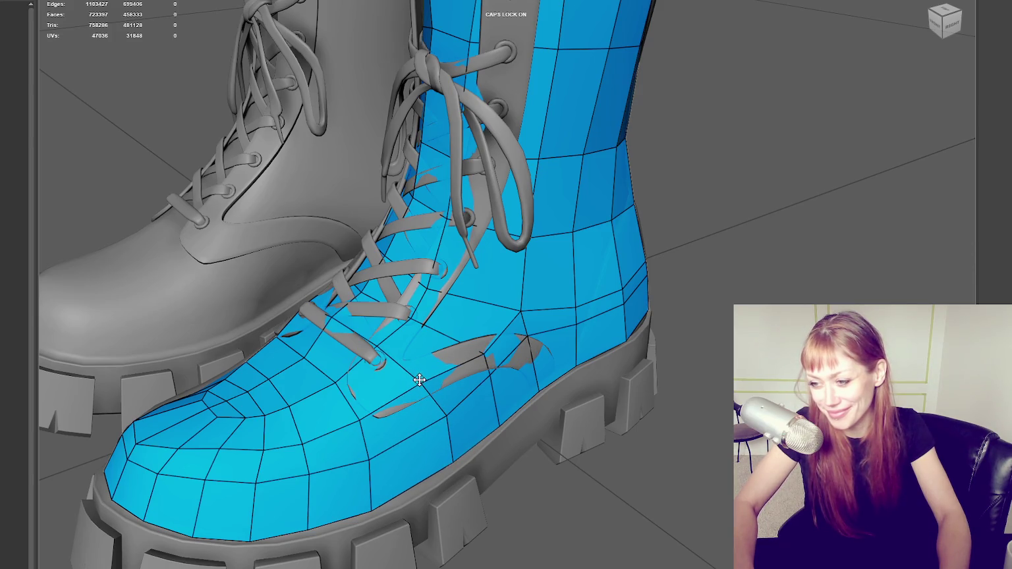
click(449, 463)
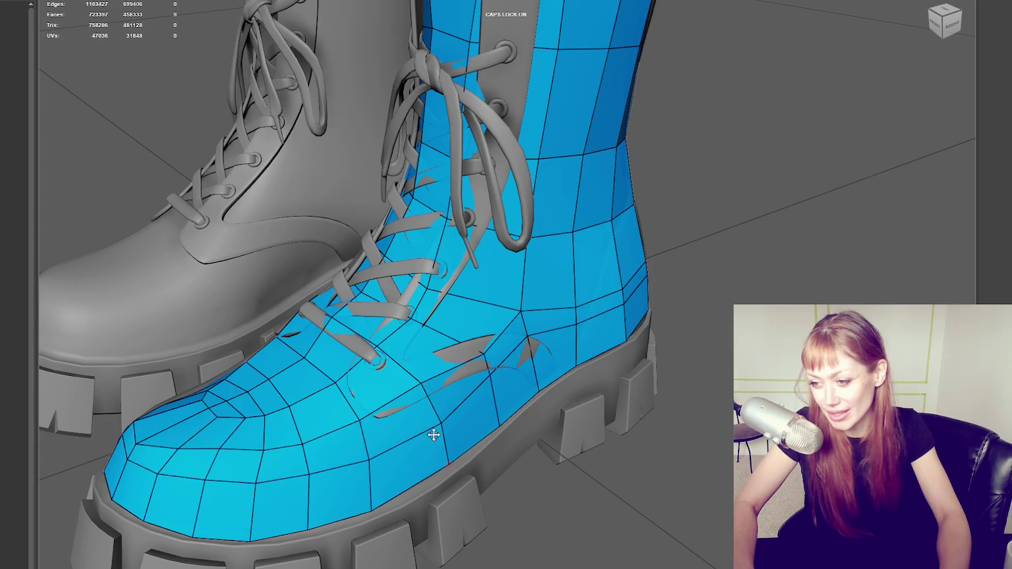
key(f)
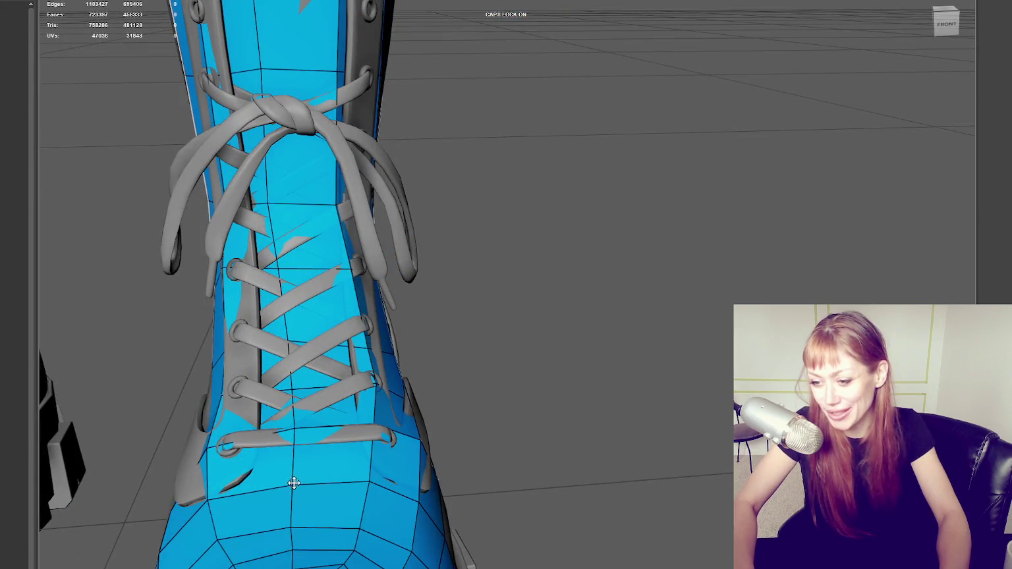
Undo the stretched side-flap spike and drag the outer toe vertices onto the boot surface.
alt+drag(293, 524, 302, 508)
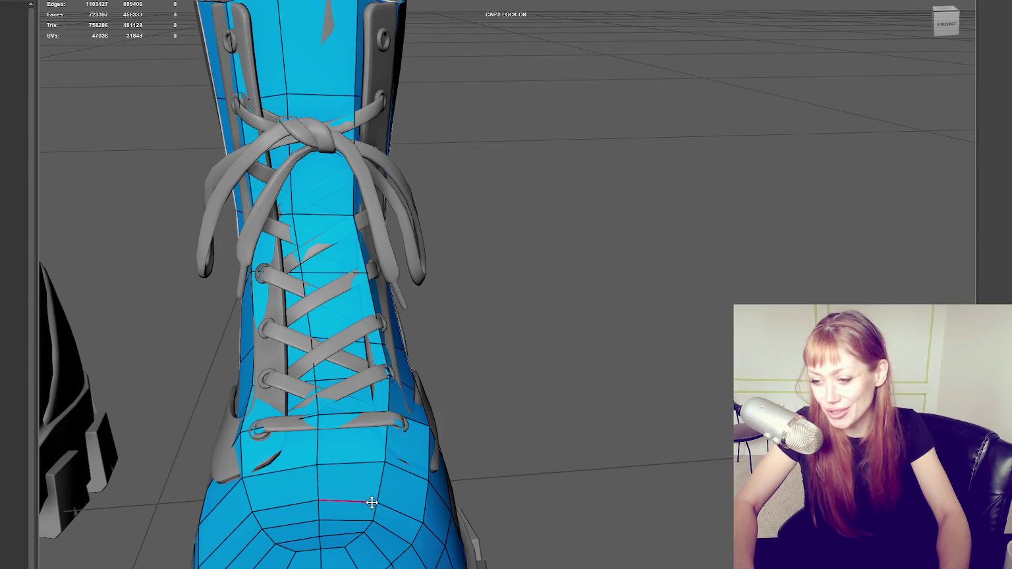
scroll(368, 451, down, 3)
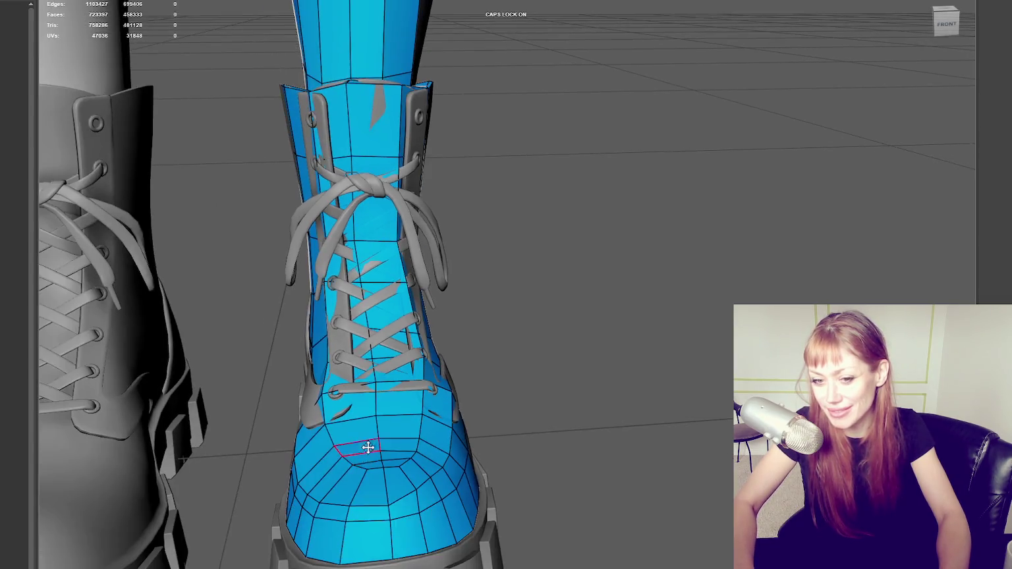
alt+drag(368, 451, 373, 369)
scroll(398, 346, up, 3)
scroll(421, 359, up, 2)
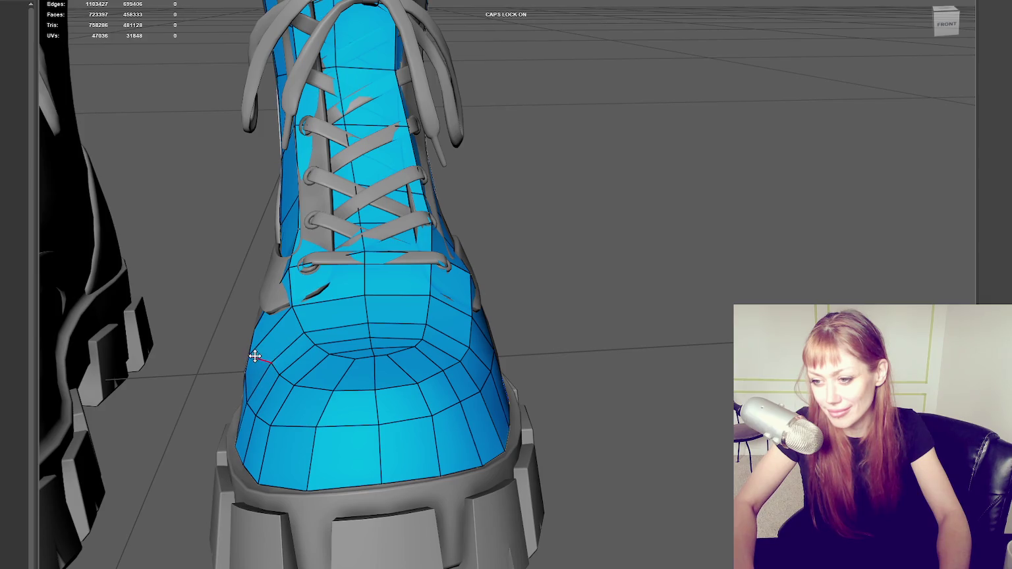
mouse_move(306, 301)
alt+mouse_down()
mouse_move(264, 340)
mouse_move(272, 318)
alt+mouse_up()
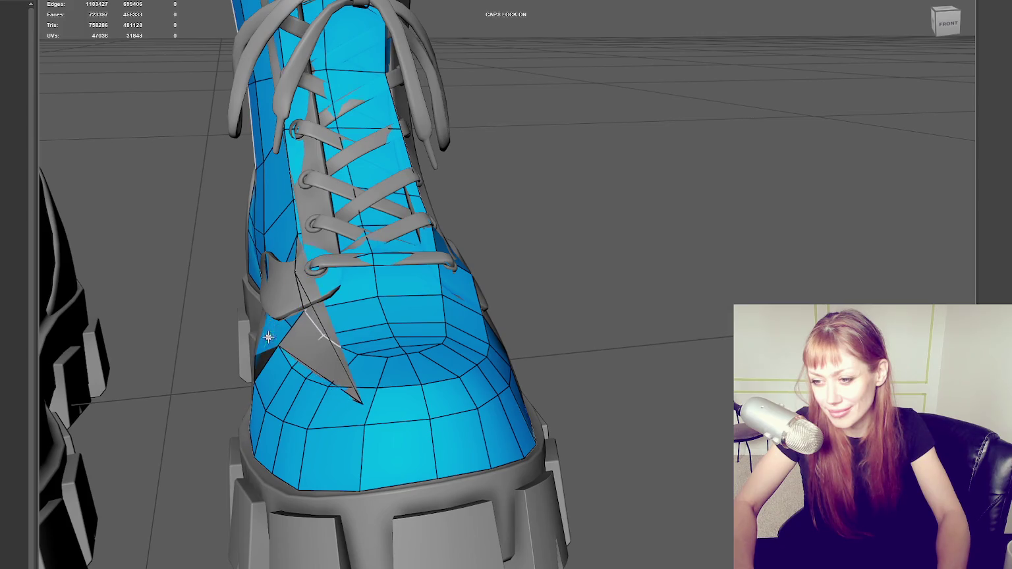
key(ctrl+z)
key(ctrl+z)
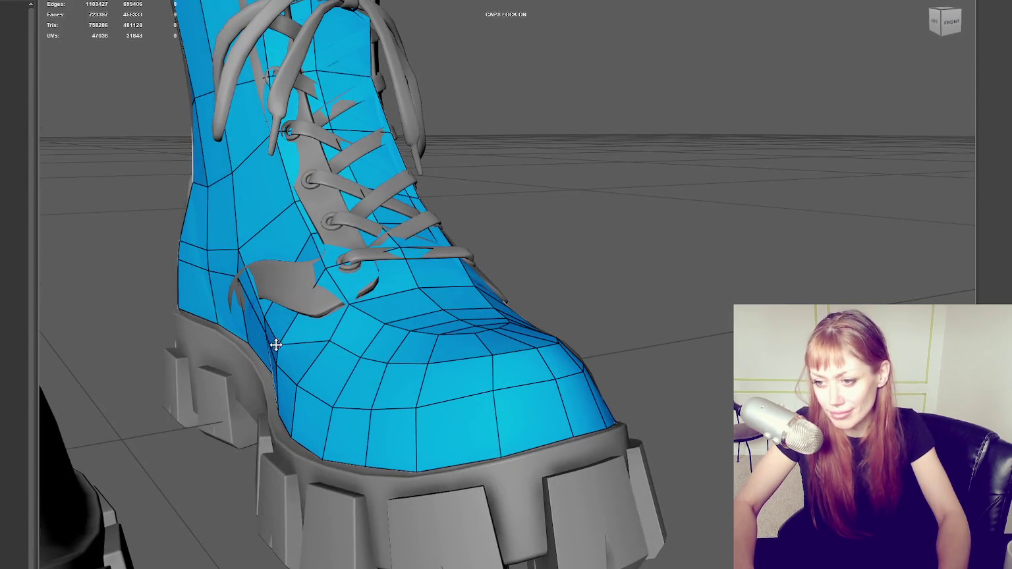
drag(298, 312, 281, 284)
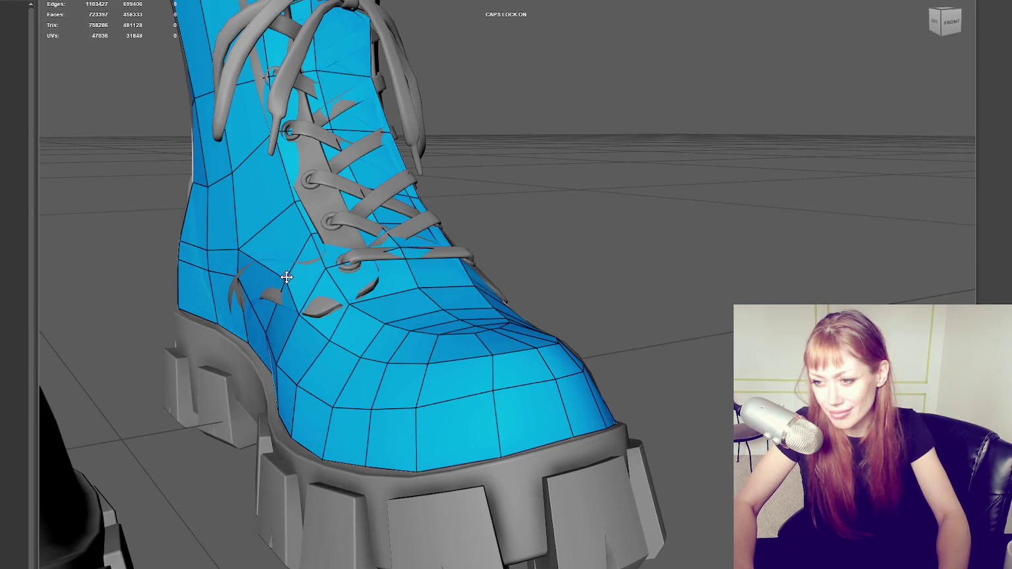
mouse_move(238, 248)
mouse_down()
mouse_move(244, 226)
mouse_move(186, 220)
mouse_up()
mouse_move(262, 236)
alt+mouse_down()
mouse_move(463, 247)
mouse_move(479, 336)
mouse_move(552, 294)
alt+mouse_up()
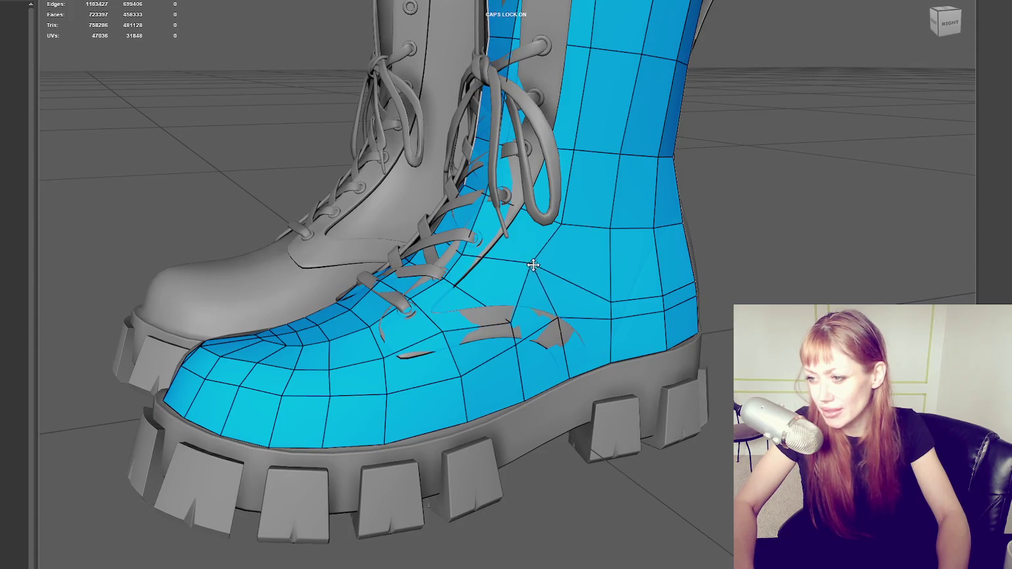
Adjust the vertices on the boot's side near the collar and eyelets.
drag(533, 264, 547, 213)
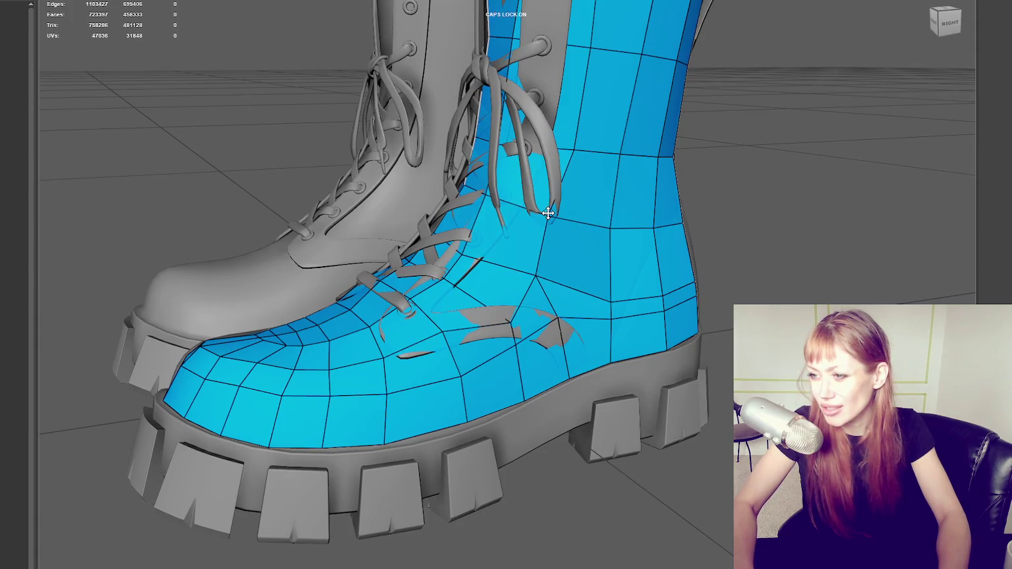
alt+drag(576, 150, 547, 194)
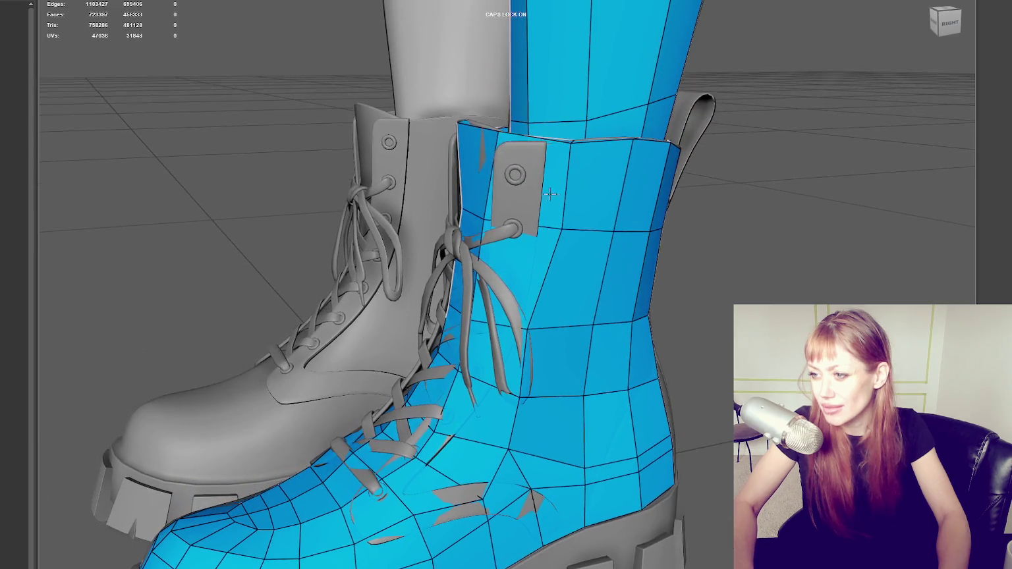
drag(561, 227, 550, 229)
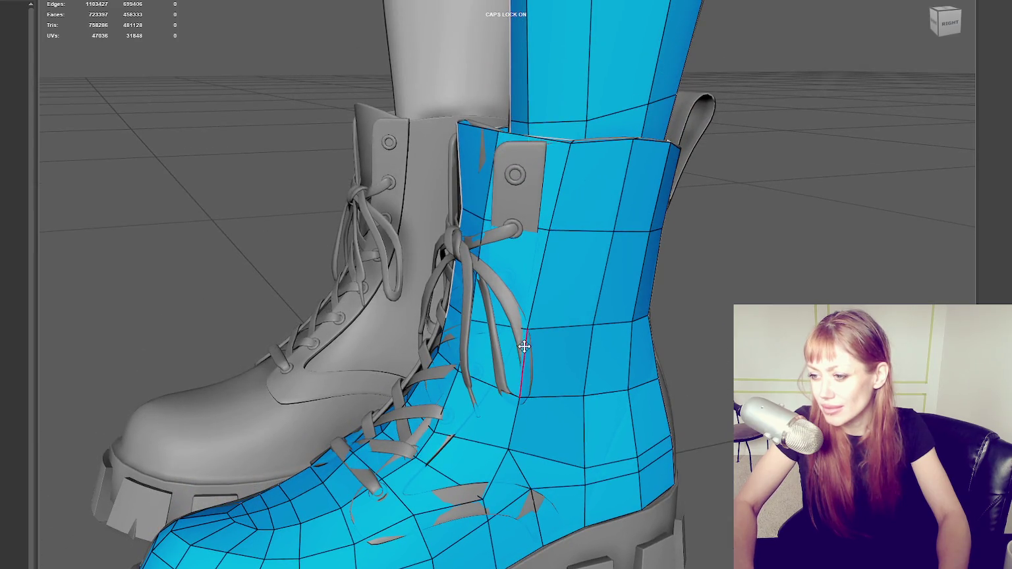
drag(524, 328, 529, 331)
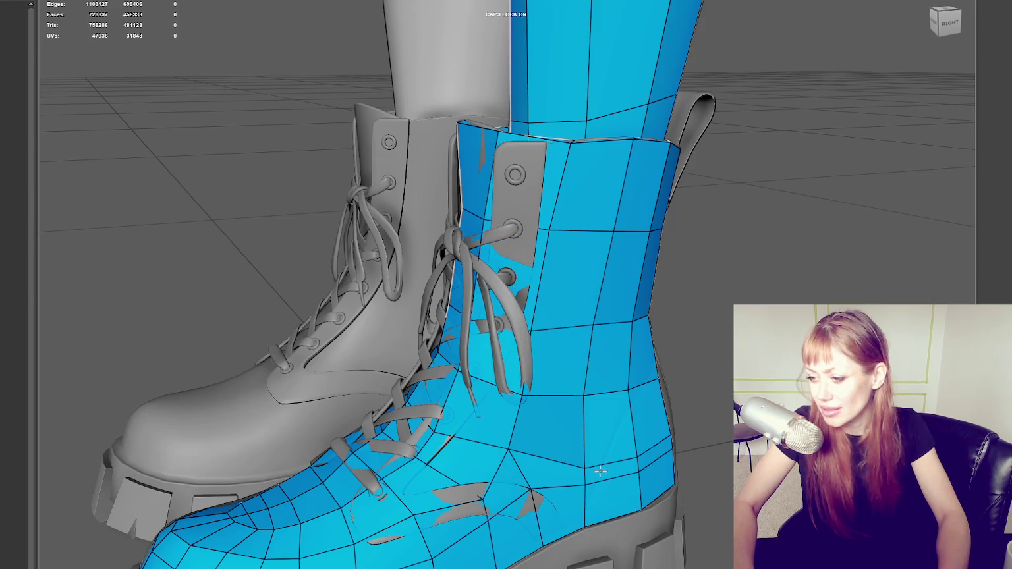
alt+drag(605, 449, 718, 527)
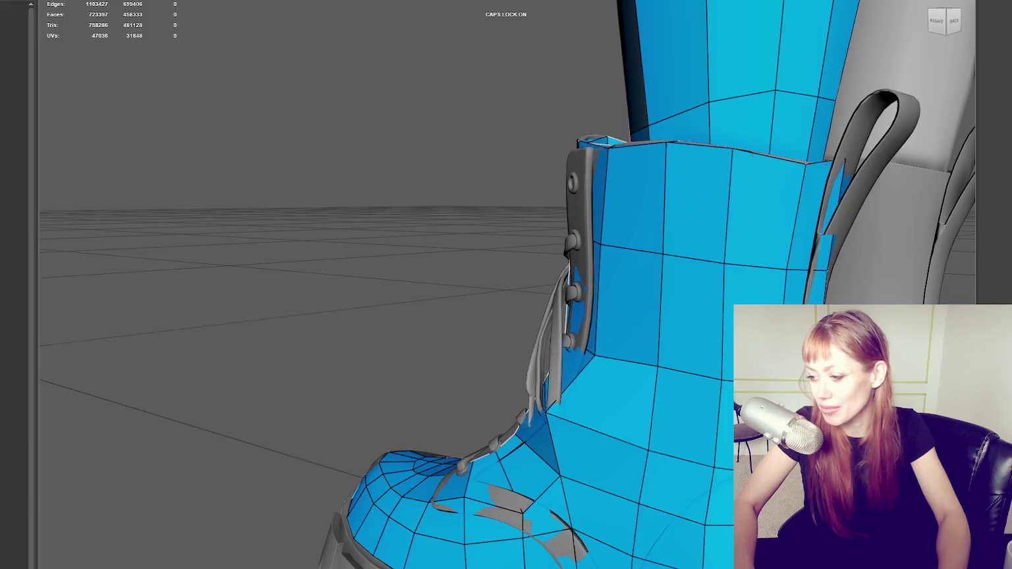
drag(571, 422, 576, 416)
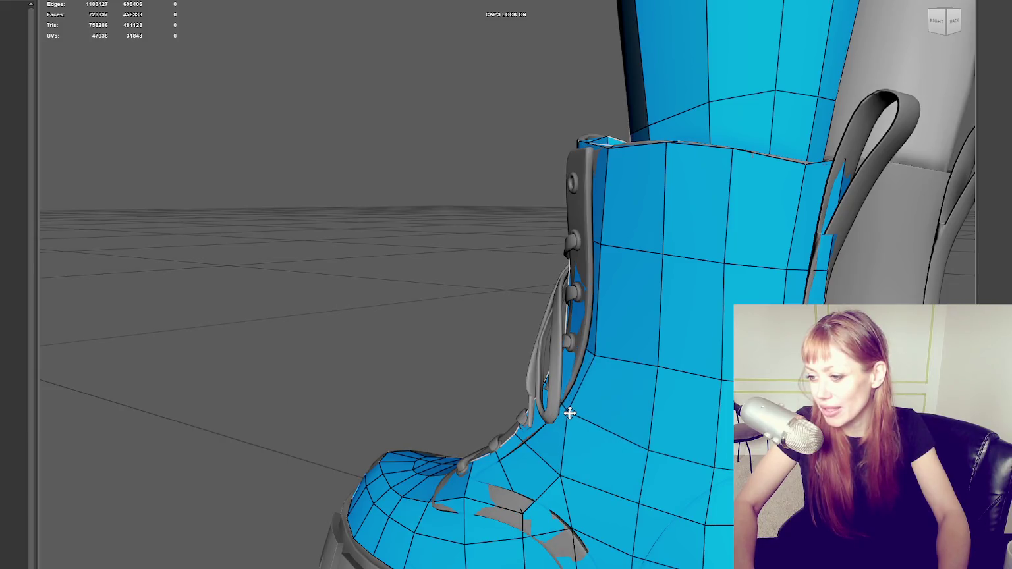
Reposition the back-shaft vertices, lowering the horizontal edge loop slightly.
alt+drag(671, 436, 698, 429)
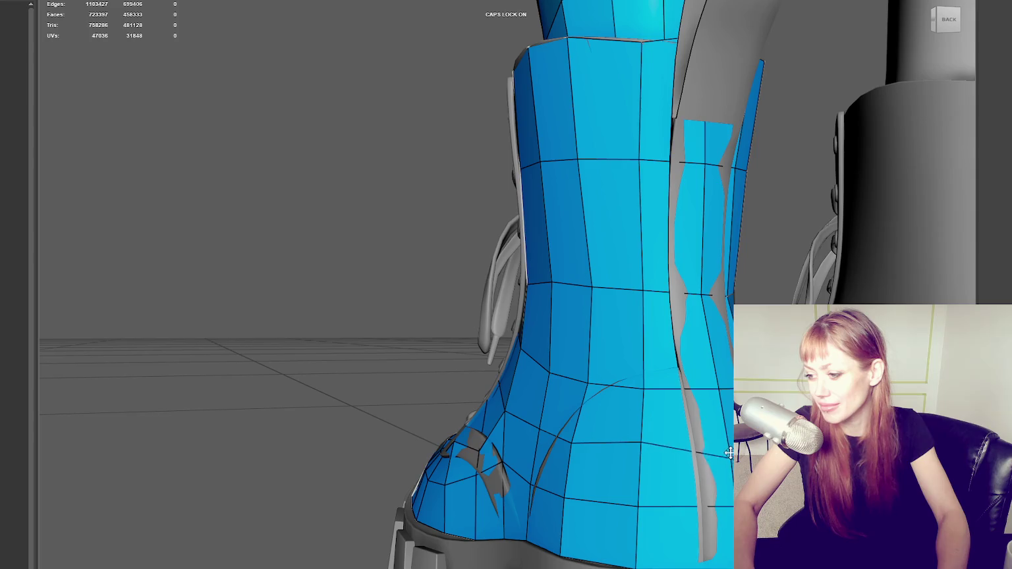
drag(643, 440, 642, 449)
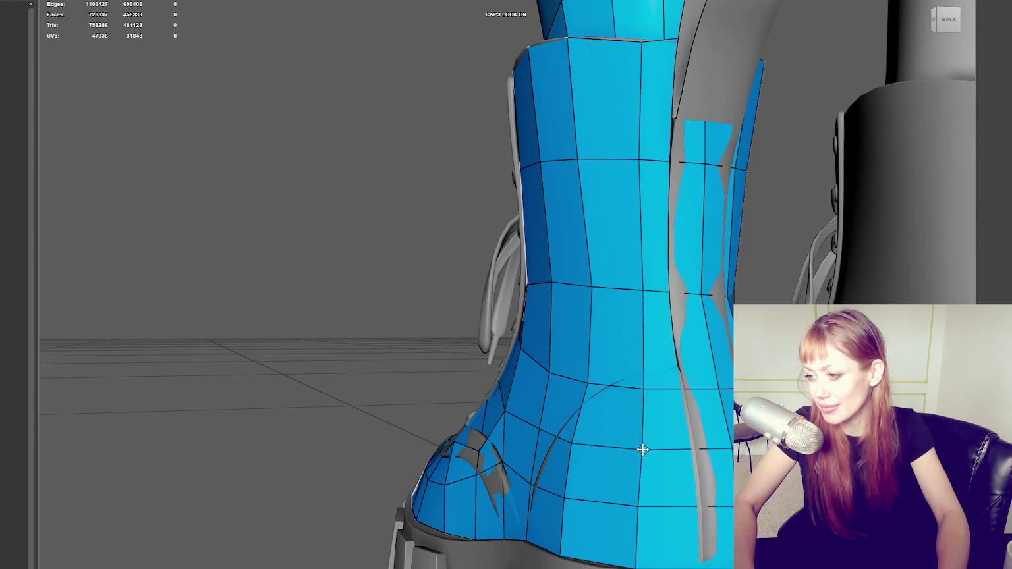
drag(644, 386, 644, 357)
mouse_move(717, 386)
mouse_down()
mouse_move(689, 344)
mouse_move(648, 338)
mouse_up()
drag(583, 384, 591, 350)
mouse_move(543, 372)
mouse_down()
mouse_move(549, 352)
mouse_move(527, 347)
mouse_up()
mouse_move(550, 280)
mouse_down()
mouse_move(554, 294)
mouse_move(533, 289)
mouse_move(653, 293)
mouse_up()
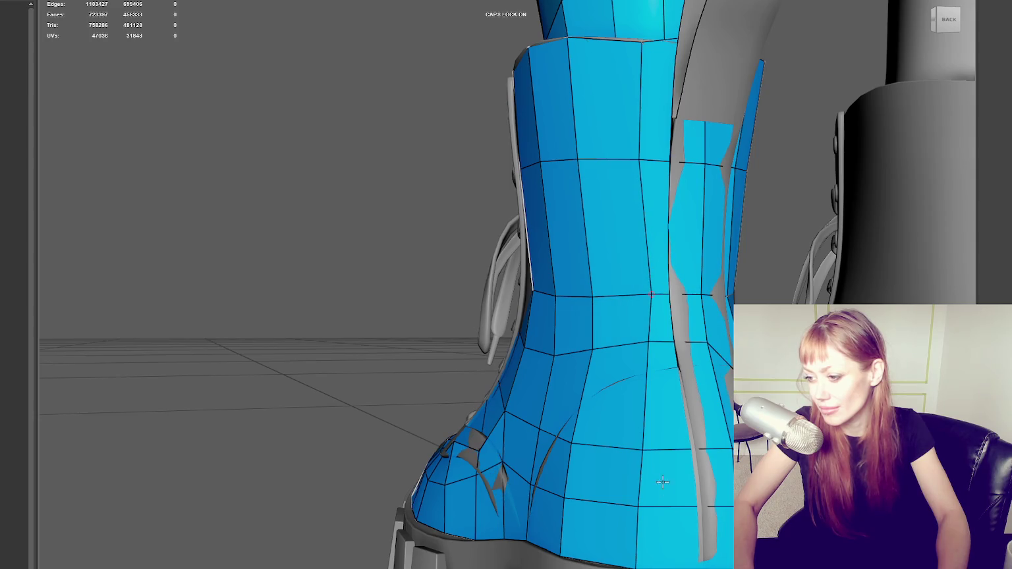
Raise the lower back edge loop vertices and even out the surrounding quads.
drag(575, 446, 575, 422)
drag(646, 449, 646, 423)
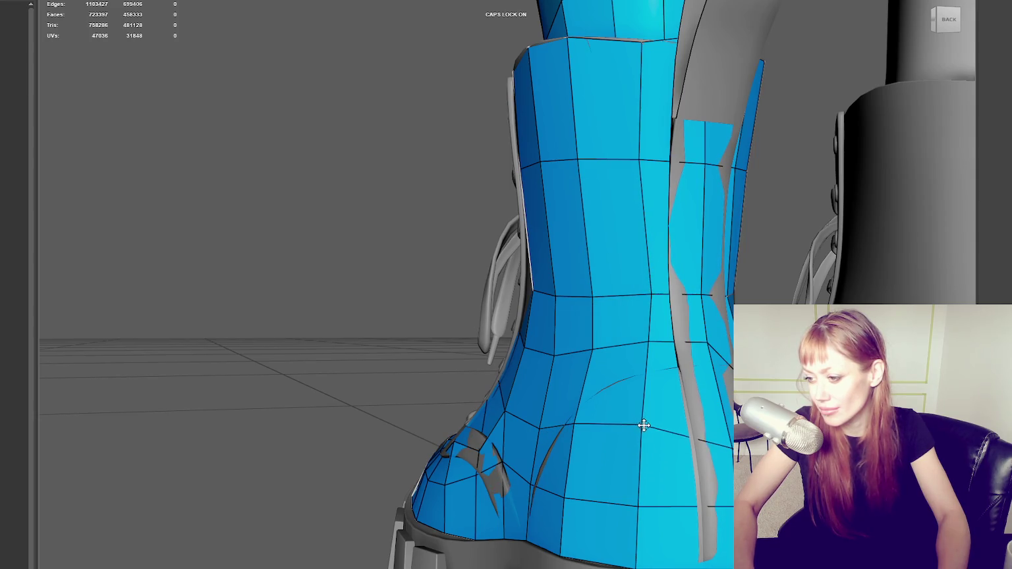
drag(725, 449, 725, 416)
drag(646, 423, 645, 418)
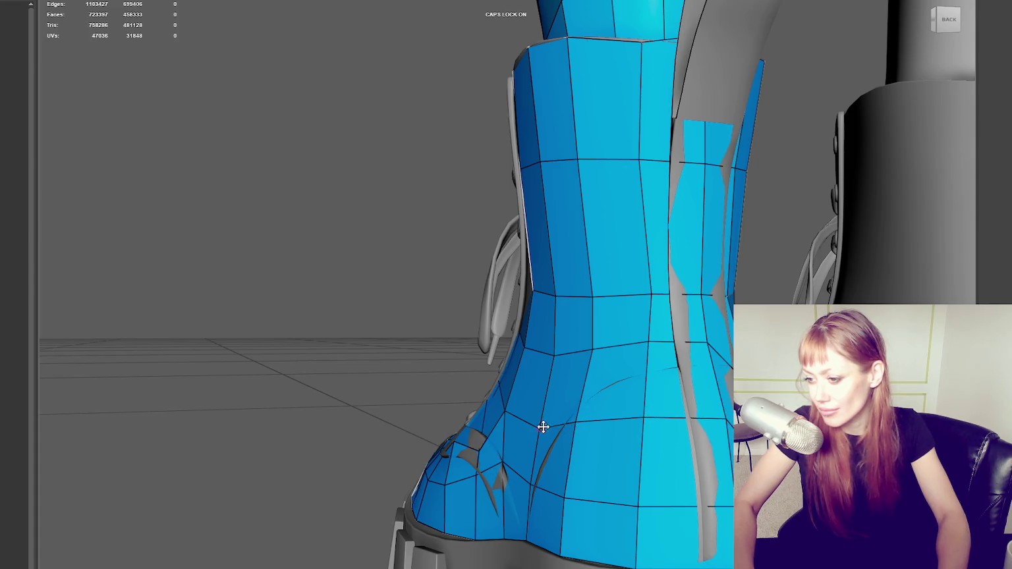
drag(505, 411, 511, 411)
drag(563, 498, 565, 493)
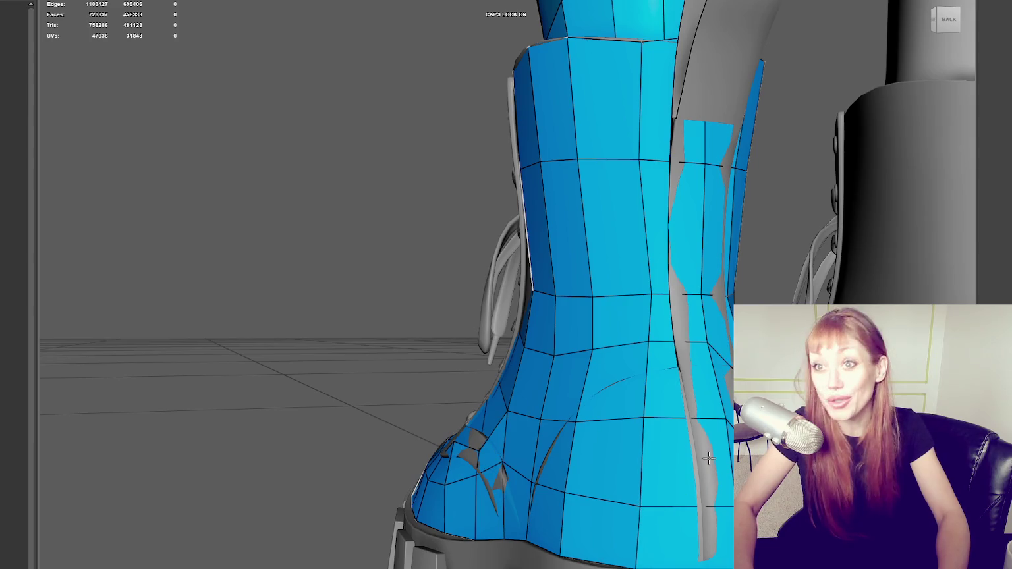
mouse_move(648, 509)
alt+mouse_down()
mouse_move(664, 414)
mouse_move(647, 348)
alt+mouse_up()
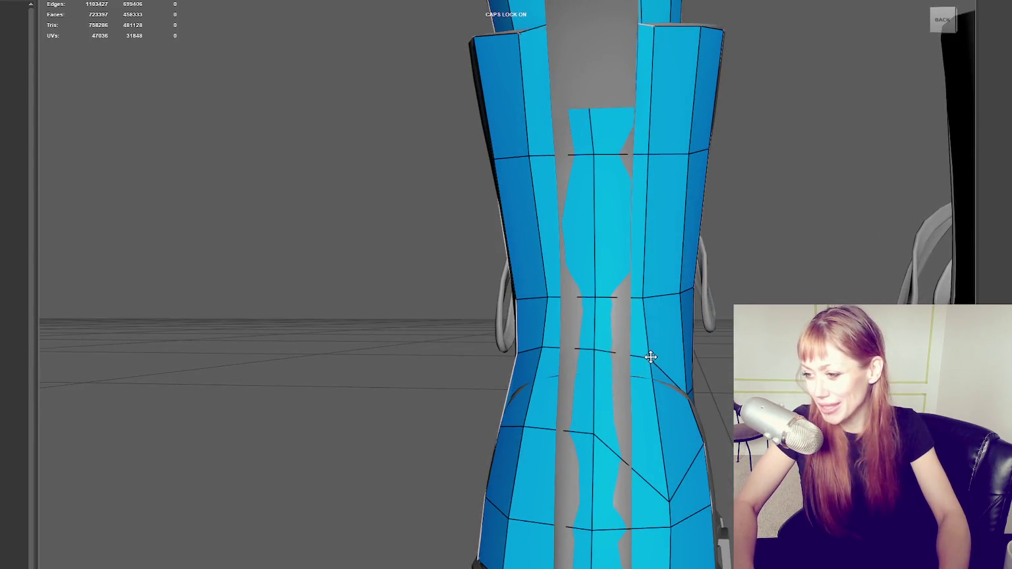
Pull a low vertex up to the back strip's waist and tweak both waist-side vertices.
drag(672, 498, 651, 424)
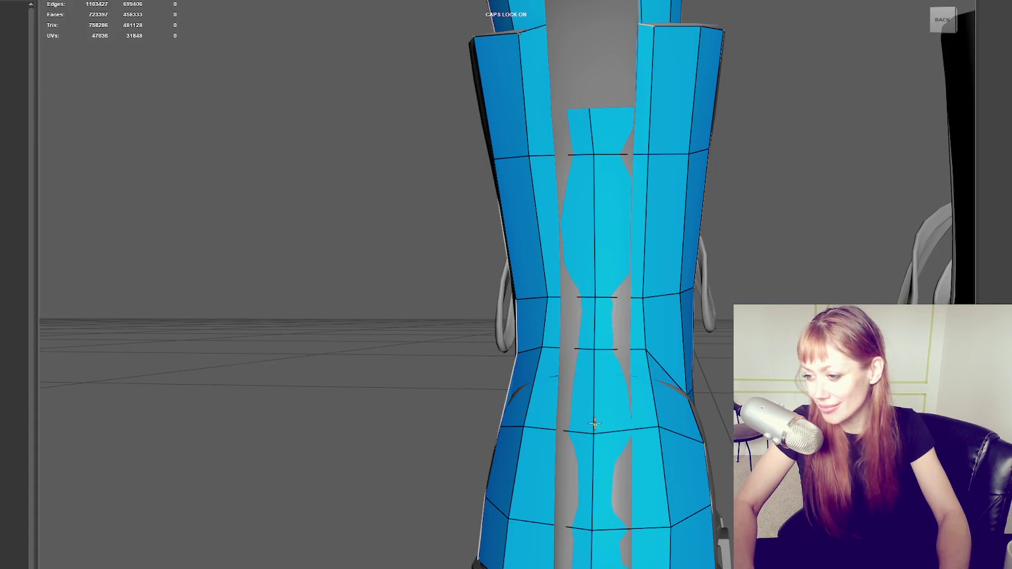
drag(543, 346, 549, 343)
mouse_move(638, 354)
mouse_down()
mouse_move(645, 342)
mouse_move(595, 340)
mouse_up()
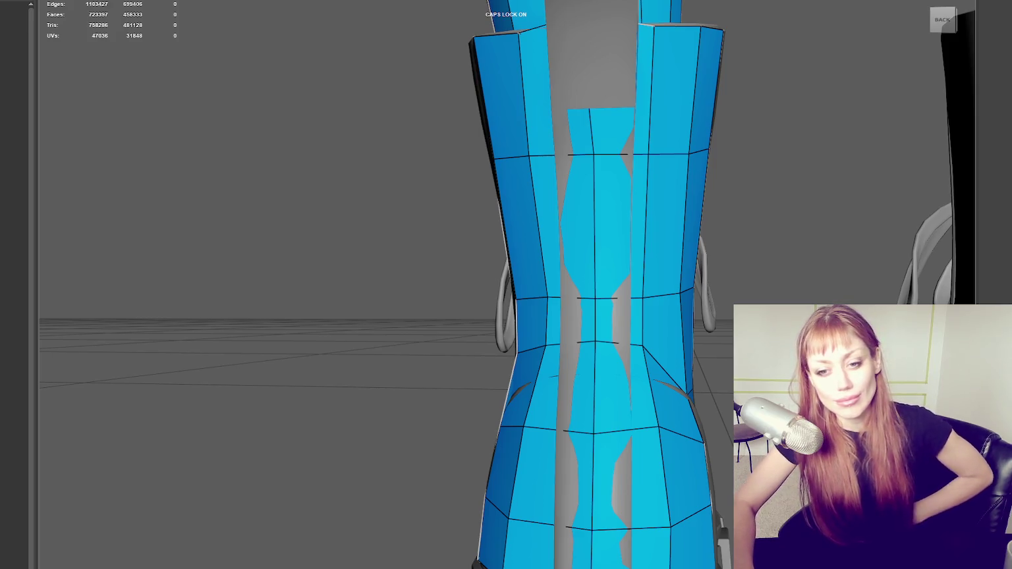
alt+drag(321, 325, 516, 253)
mouse_move(515, 253)
alt+middle_down()
mouse_move(437, 236)
mouse_move(454, 225)
alt+middle_up()
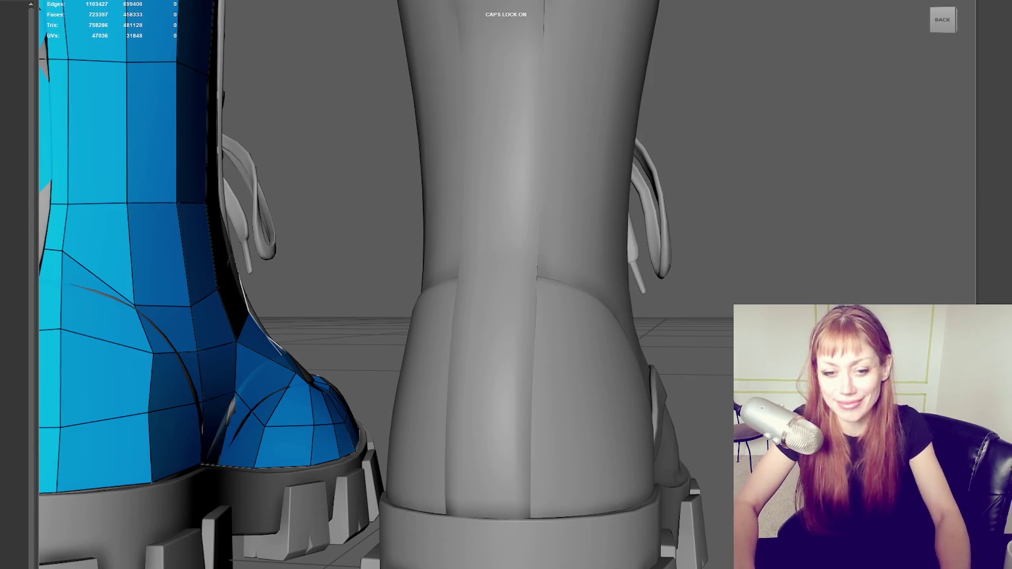
Nudge the outer heel and ankle vertices to straighten the edge flow.
mouse_move(527, 263)
alt+mouse_down()
mouse_move(386, 263)
mouse_move(373, 228)
alt+mouse_up()
mouse_move(366, 151)
mouse_down()
mouse_move(364, 165)
mouse_move(314, 172)
mouse_up()
drag(309, 209, 307, 206)
drag(304, 291, 303, 296)
drag(302, 385, 301, 380)
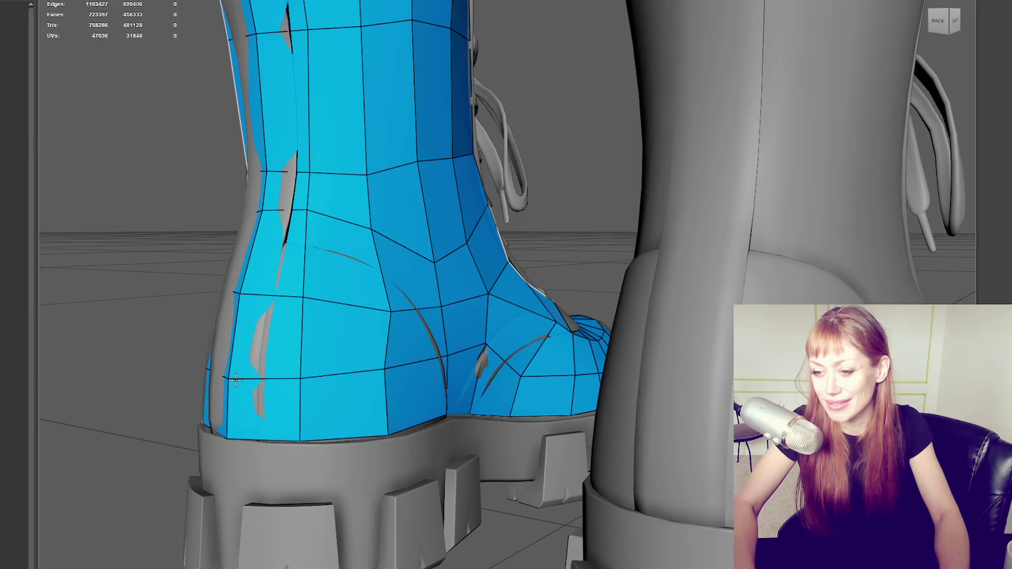
drag(386, 371, 386, 367)
drag(388, 308, 381, 296)
drag(367, 227, 368, 219)
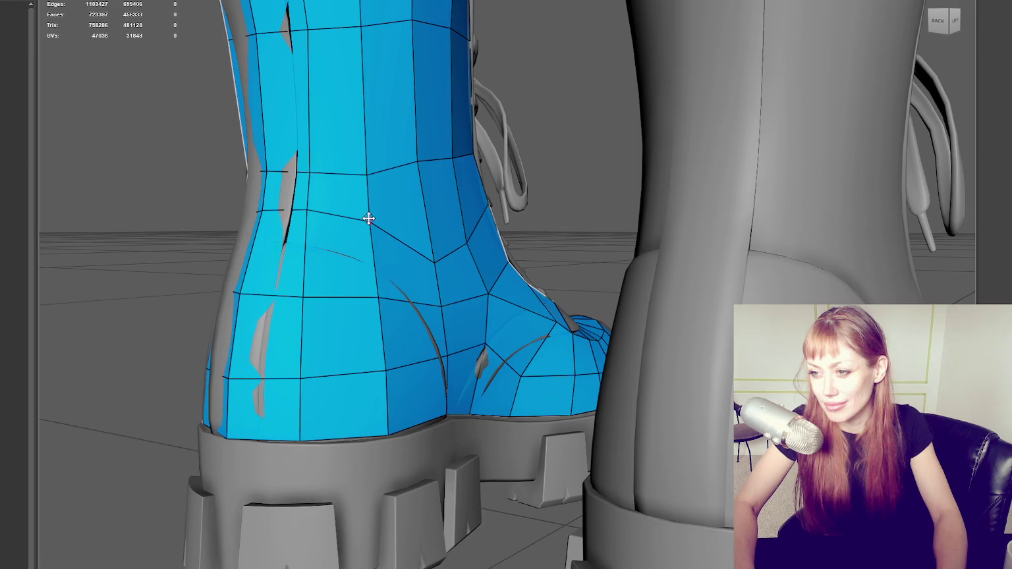
drag(432, 259, 427, 245)
mouse_move(419, 159)
mouse_down()
mouse_move(420, 174)
mouse_move(452, 176)
mouse_up()
mouse_move(439, 247)
mouse_down()
mouse_move(430, 235)
mouse_move(511, 204)
mouse_move(495, 206)
mouse_up()
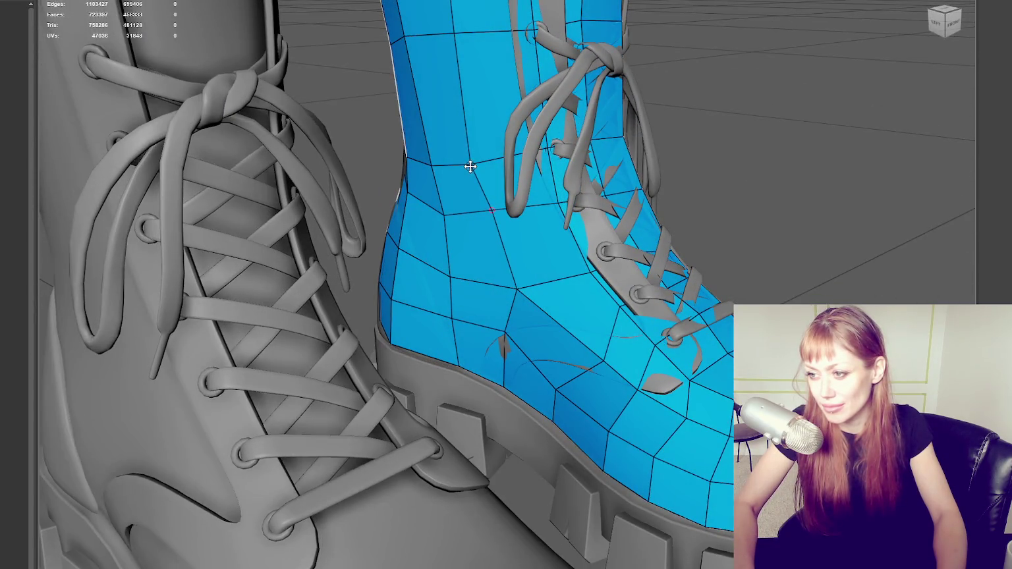
mouse_move(440, 152)
alt+mouse_down()
mouse_move(496, 101)
mouse_move(459, 174)
alt+mouse_up()
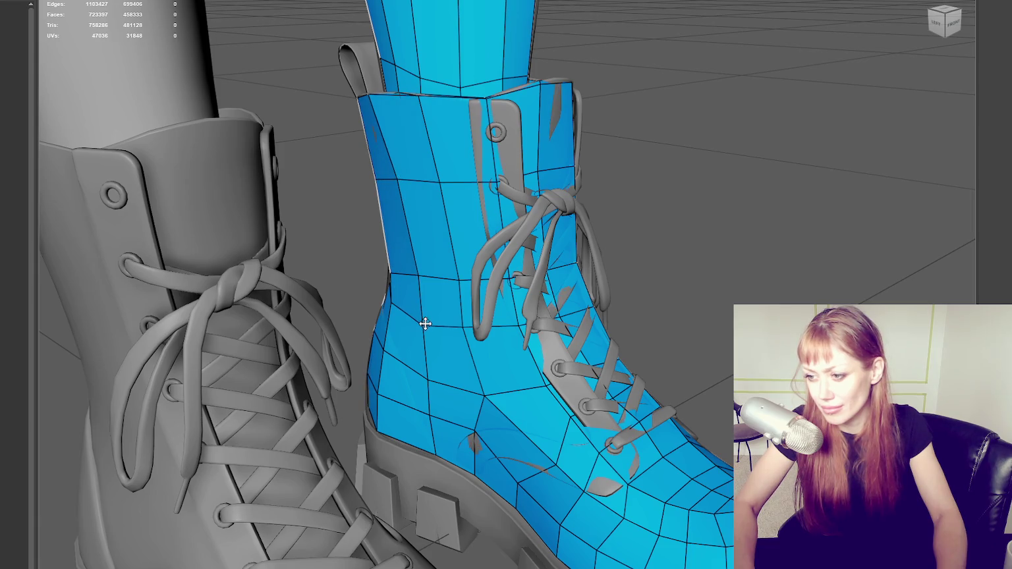
alt+drag(470, 326, 494, 318)
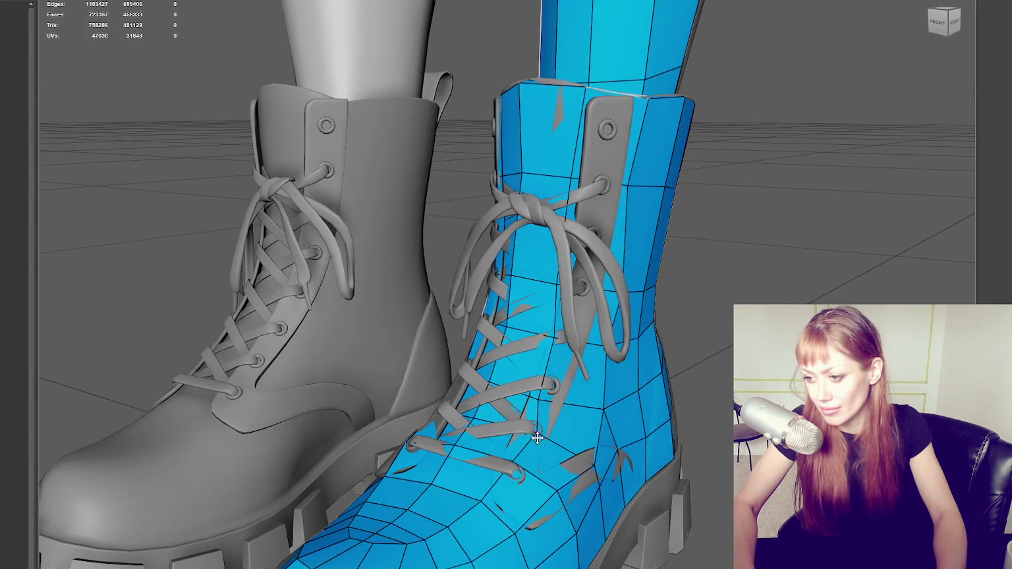
alt+drag(544, 431, 493, 447)
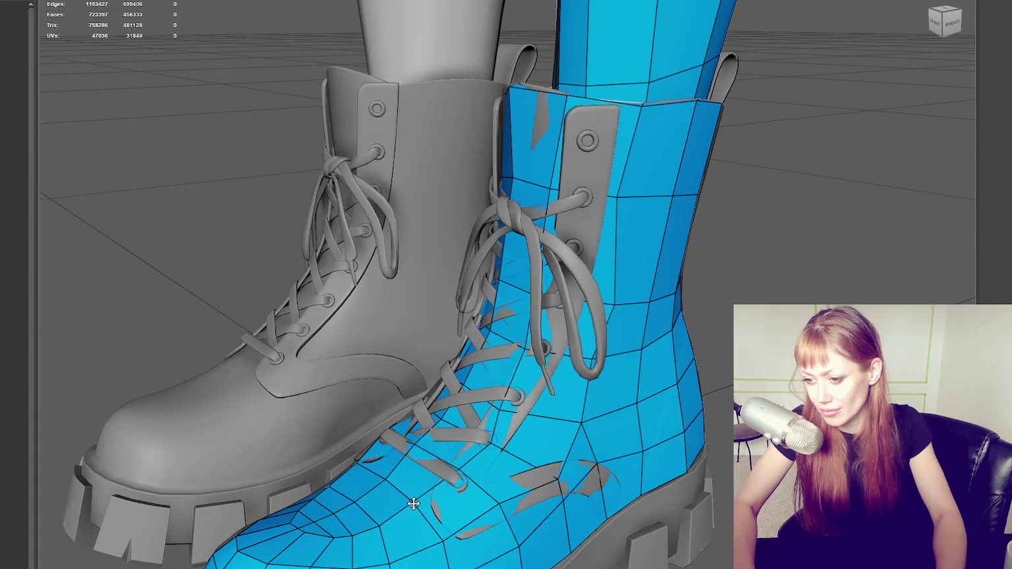
mouse_move(418, 506)
alt+mouse_down()
mouse_move(455, 466)
mouse_move(507, 455)
alt+mouse_up()
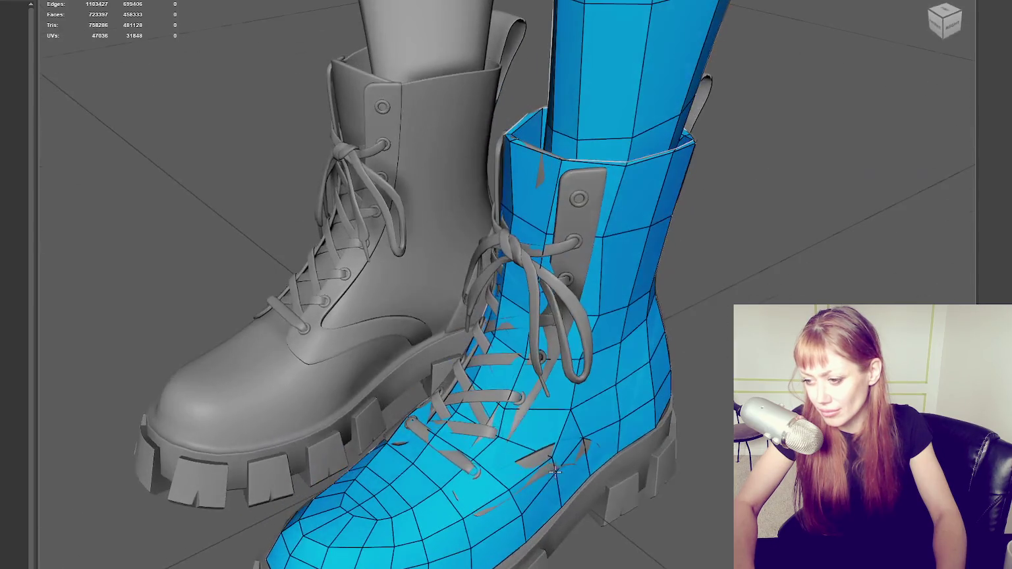
scroll(644, 452, up, 3)
scroll(523, 330, up, 3)
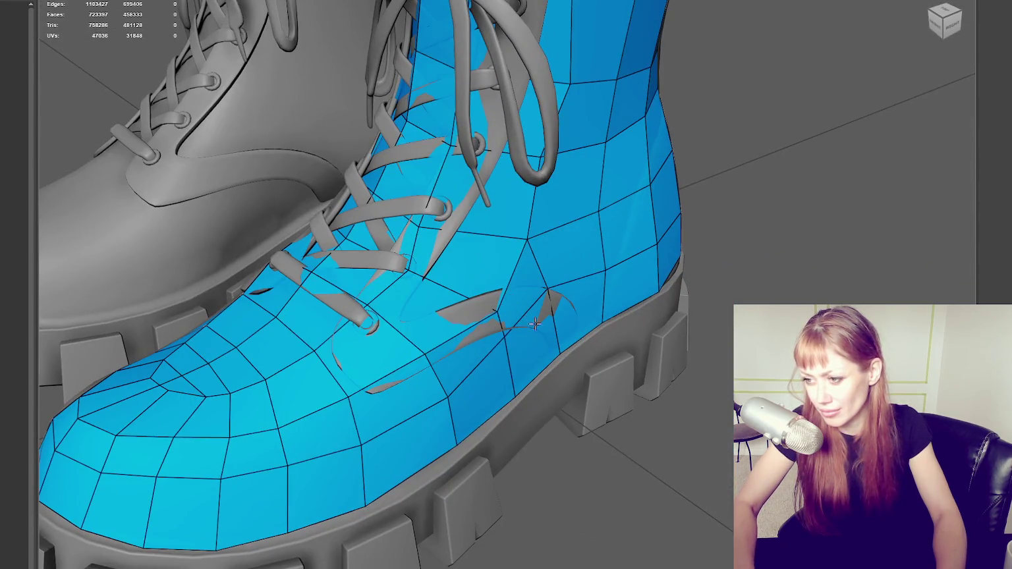
scroll(529, 323, up, 3)
scroll(550, 332, up, 2)
mouse_move(550, 332)
alt+mouse_down()
mouse_move(568, 329)
mouse_move(510, 326)
mouse_move(456, 303)
alt+mouse_up()
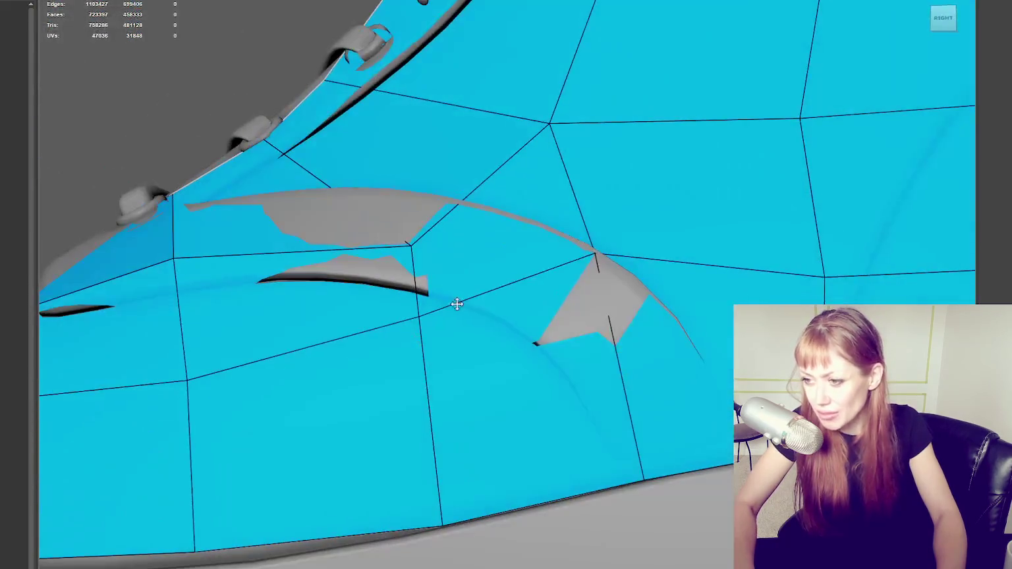
In vertex mode, slide a vertex near the laces with the Move tool so its quad stops sinking.
mouse_move(408, 246)
alt+mouse_down()
mouse_move(413, 217)
mouse_move(402, 192)
mouse_move(535, 332)
alt+mouse_up()
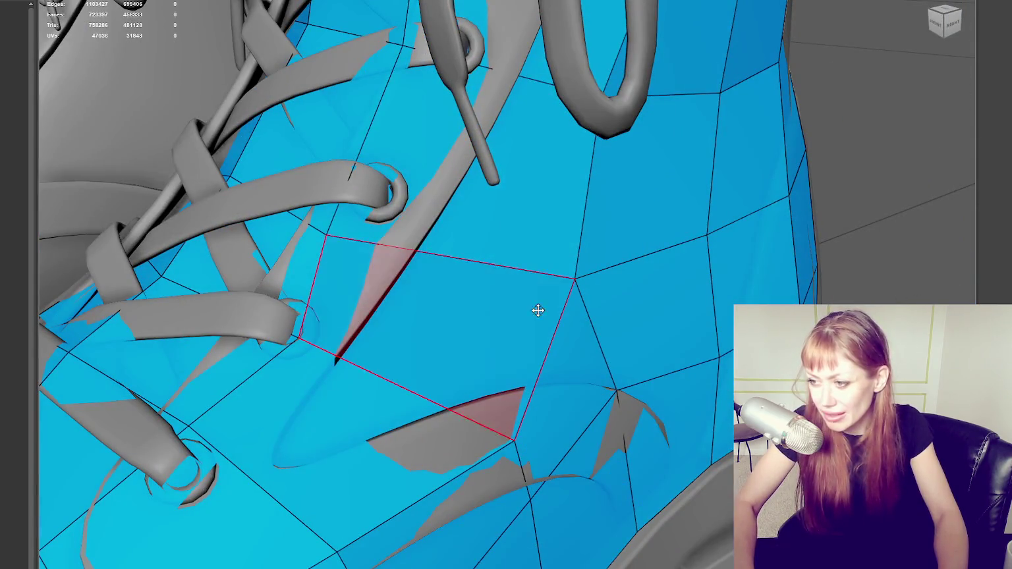
key(q)
right_click(819, 130)
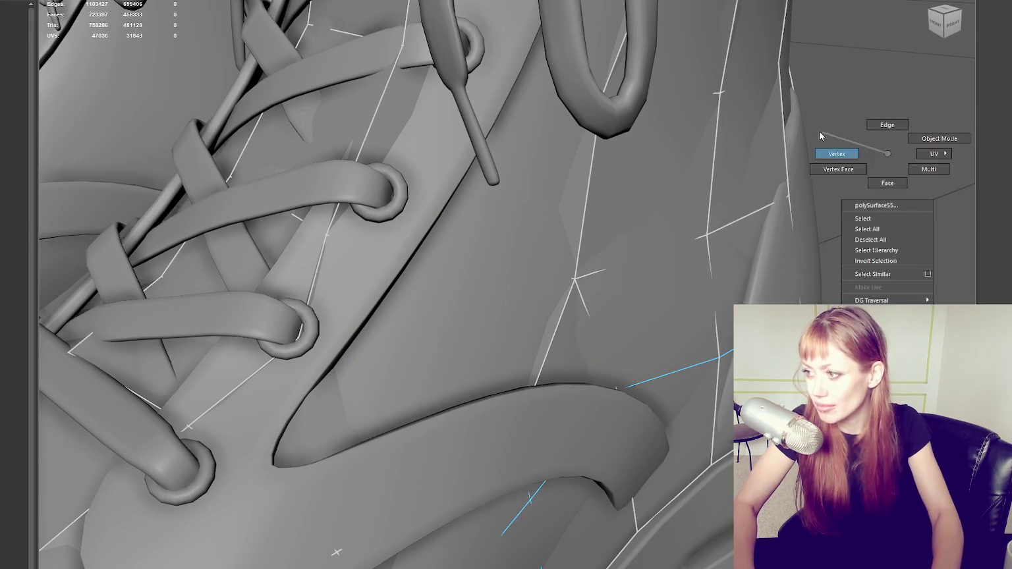
key(4)
key(6)
click(521, 432)
mouse_move(521, 433)
mouse_down()
mouse_move(562, 449)
mouse_move(524, 288)
mouse_up()
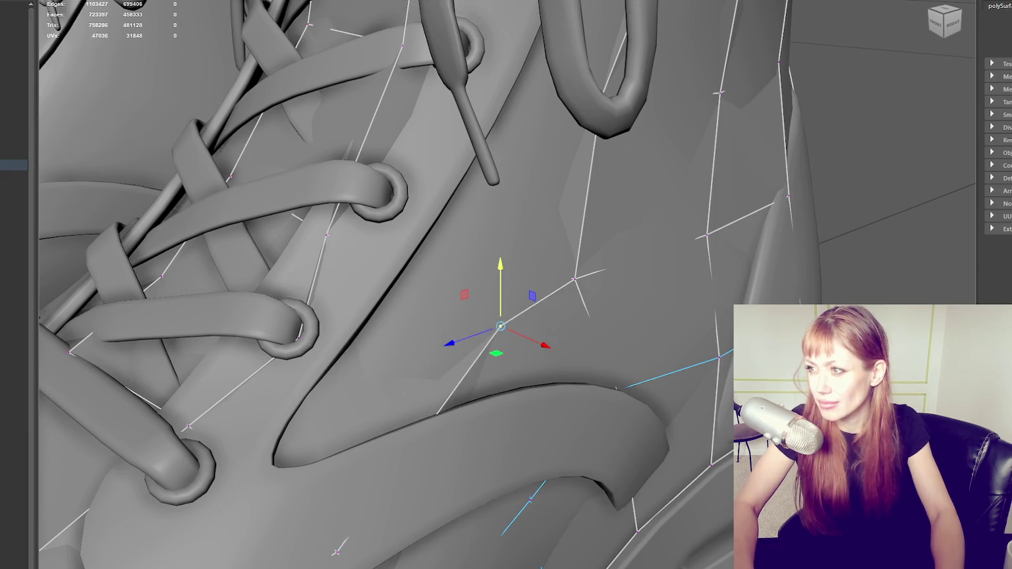
drag(501, 332, 476, 411)
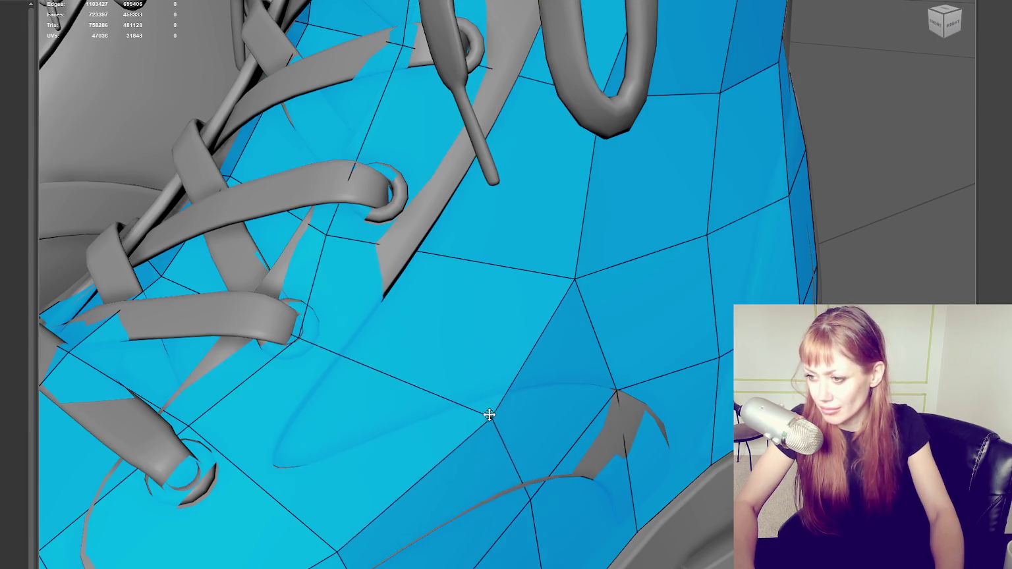
scroll(476, 411, down, 2)
scroll(492, 363, down, 8)
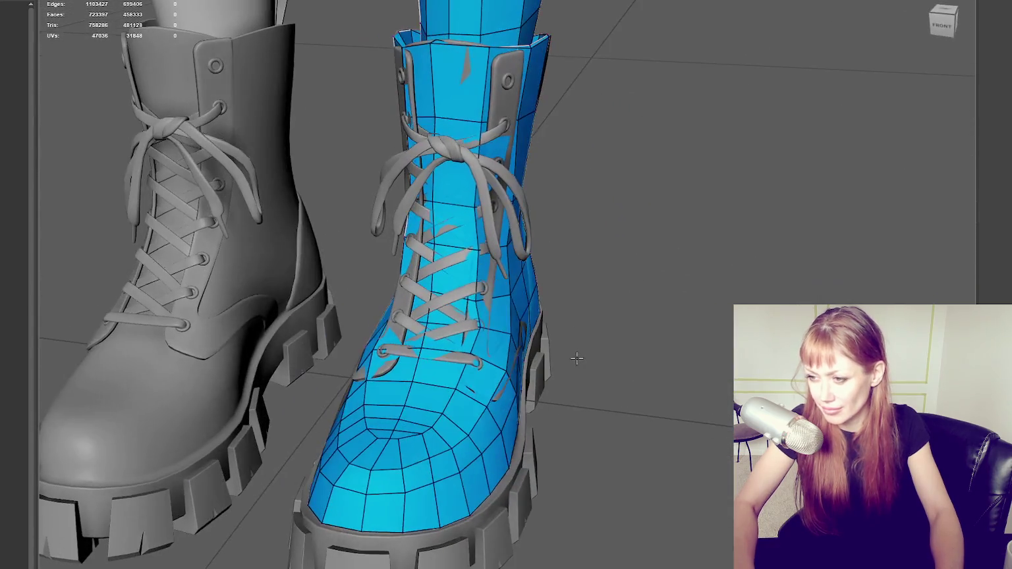
Shift the tongue and lace vertices so the blue mesh hugs the laced front.
mouse_move(479, 294)
alt+mouse_down()
mouse_move(473, 208)
mouse_move(506, 182)
alt+mouse_up()
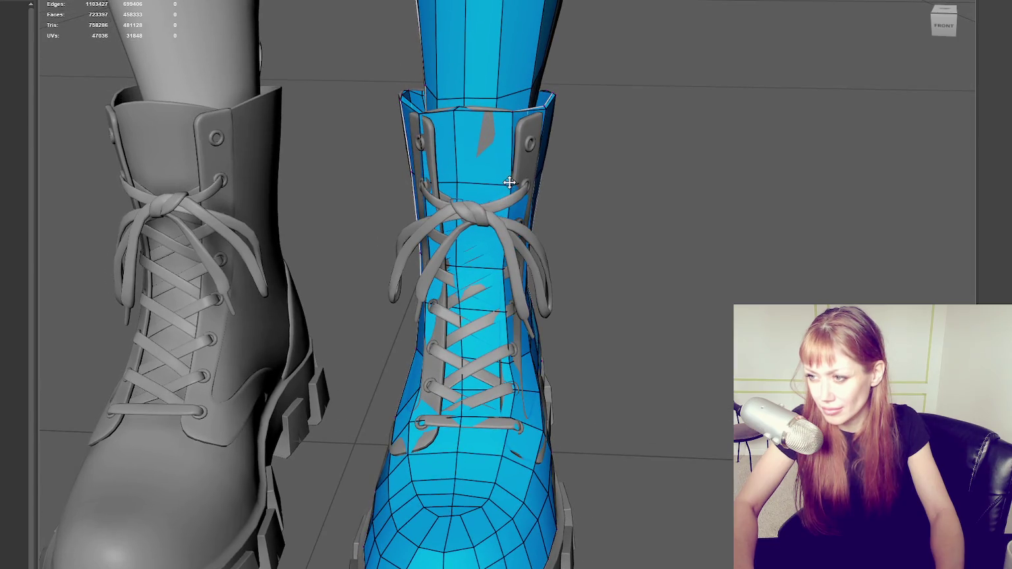
mouse_move(435, 141)
alt+mouse_down()
mouse_move(544, 176)
mouse_move(520, 173)
mouse_move(486, 400)
mouse_move(504, 380)
mouse_move(506, 390)
alt+mouse_up()
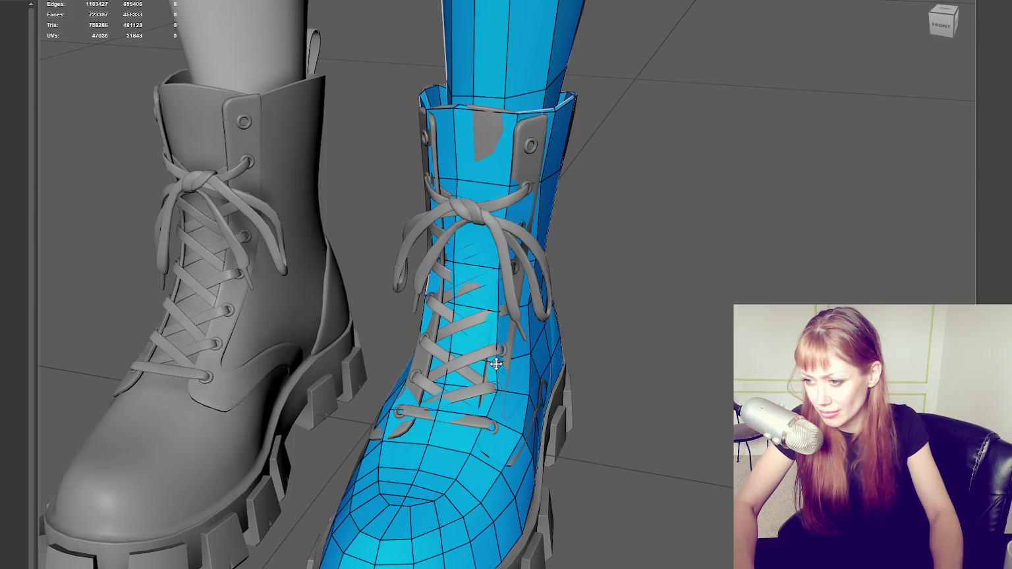
drag(497, 313, 492, 313)
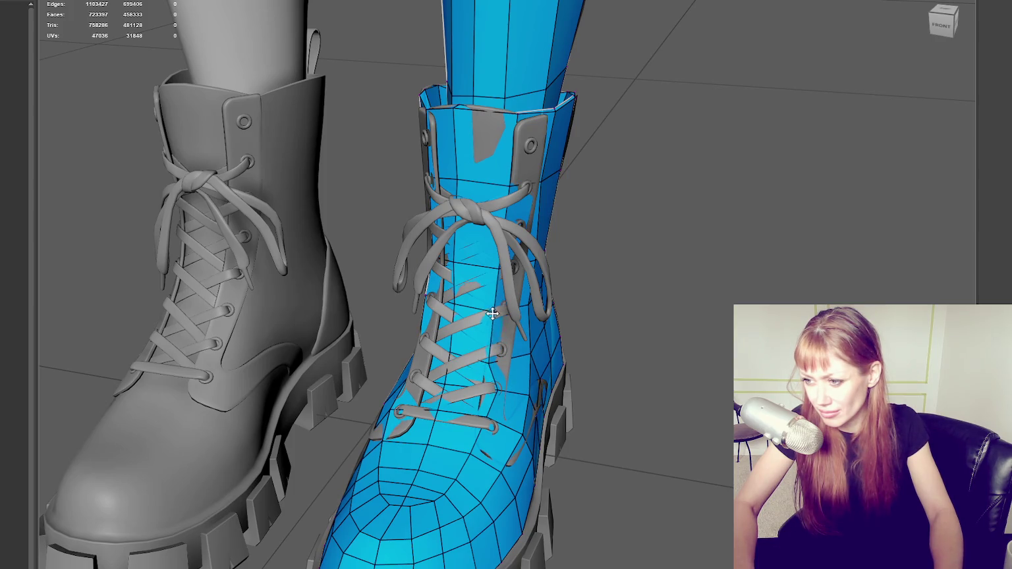
alt+middle_drag(492, 313, 513, 396)
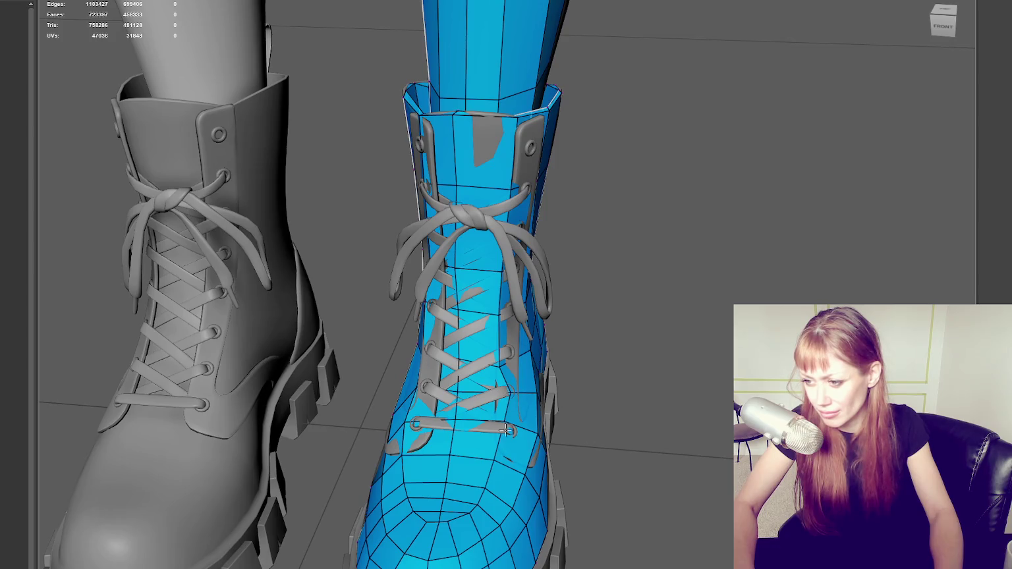
drag(497, 463, 487, 461)
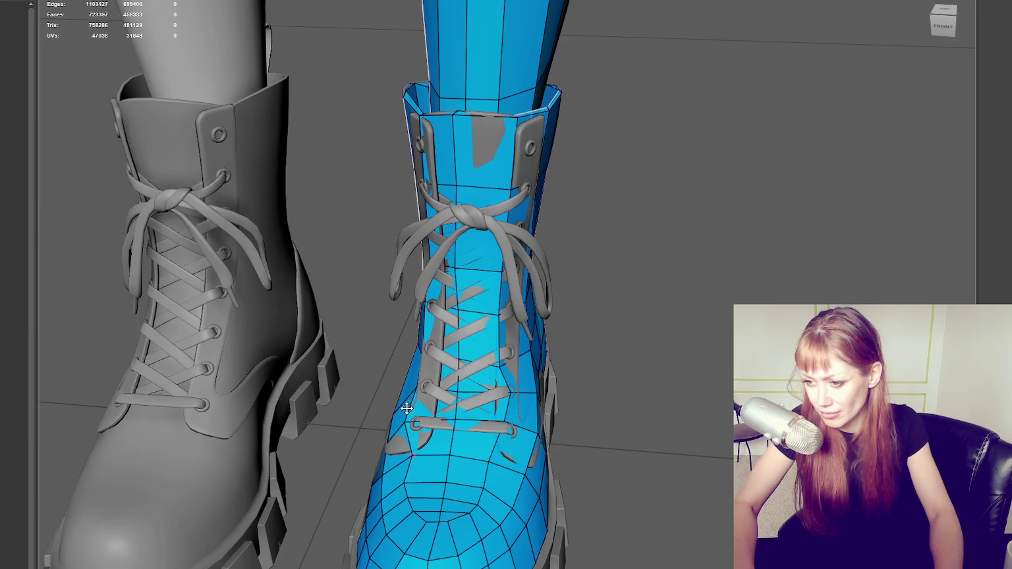
mouse_move(414, 388)
alt+mouse_down()
mouse_move(522, 393)
mouse_move(517, 427)
alt+mouse_up()
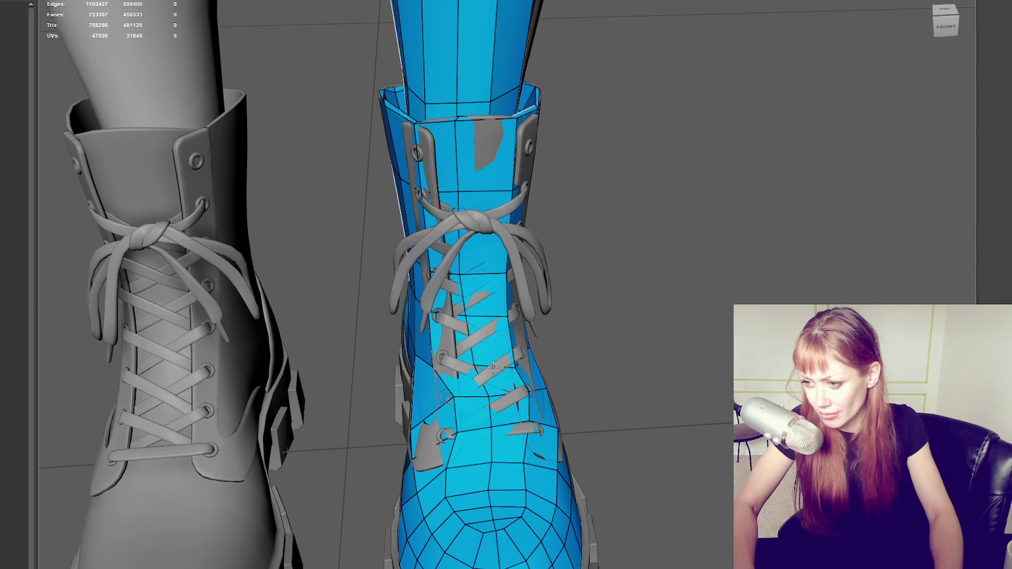
drag(470, 318, 483, 318)
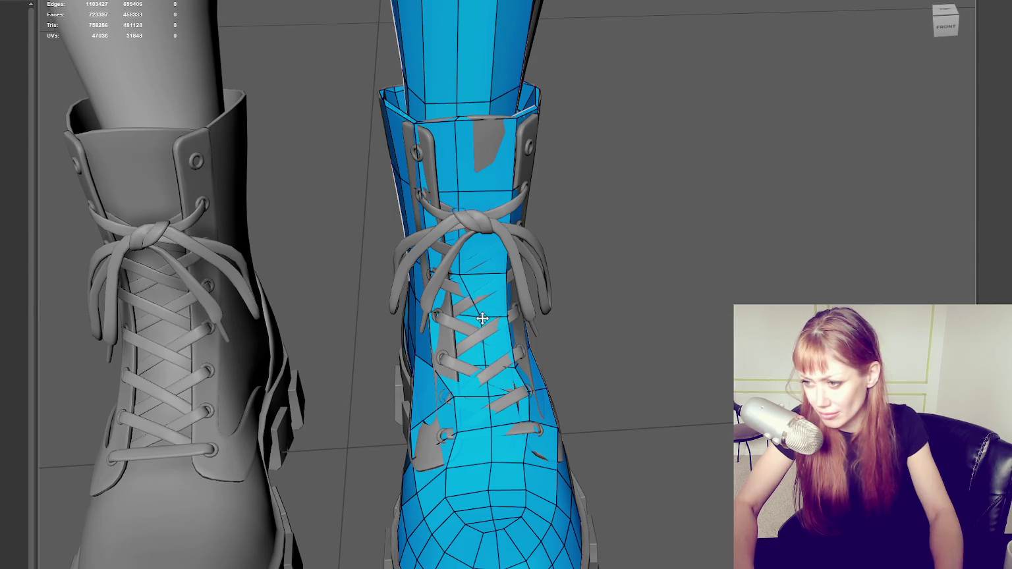
mouse_move(457, 274)
mouse_down()
mouse_move(473, 277)
mouse_move(461, 280)
mouse_up()
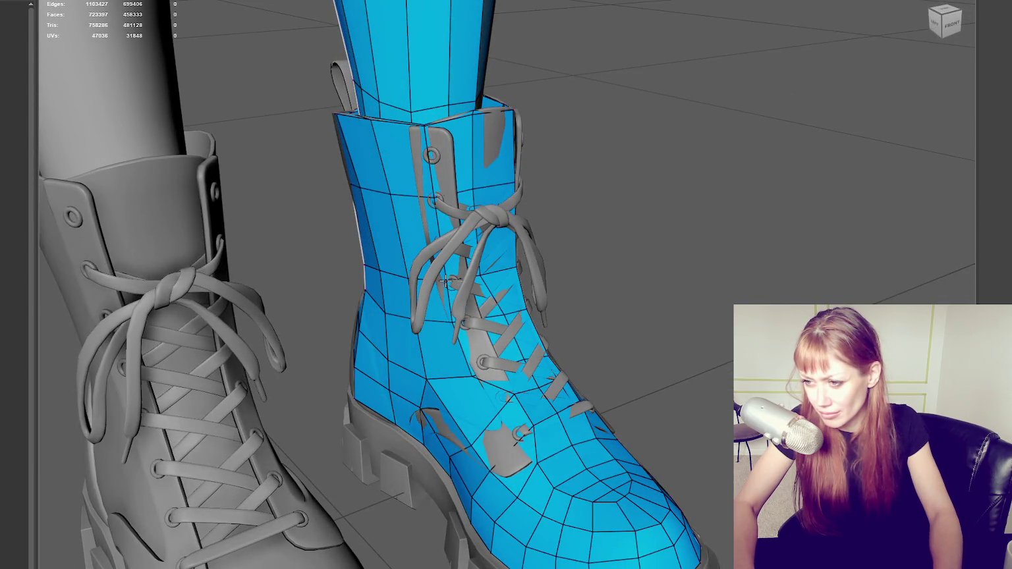
alt+drag(452, 314, 463, 269)
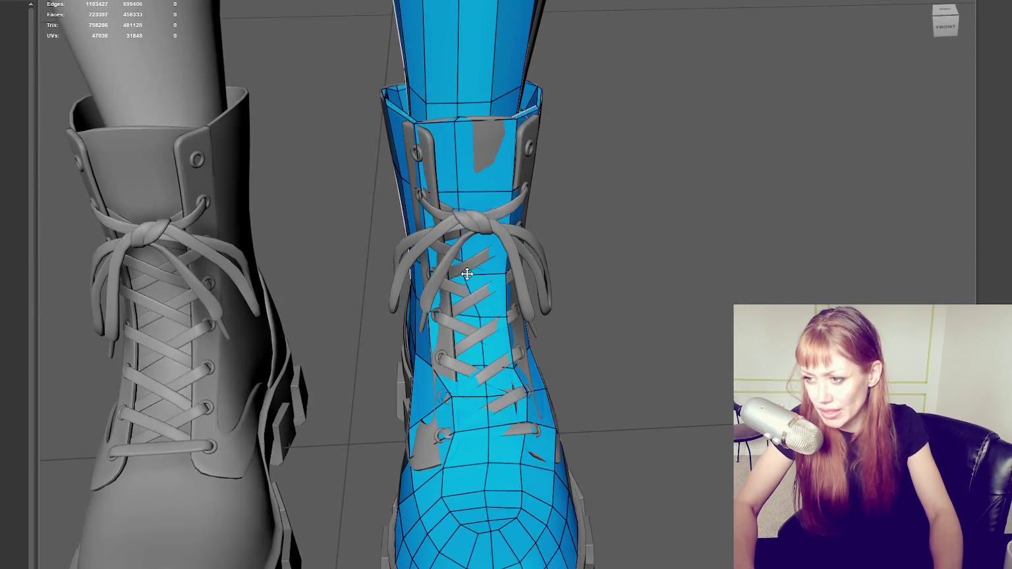
drag(459, 195, 475, 194)
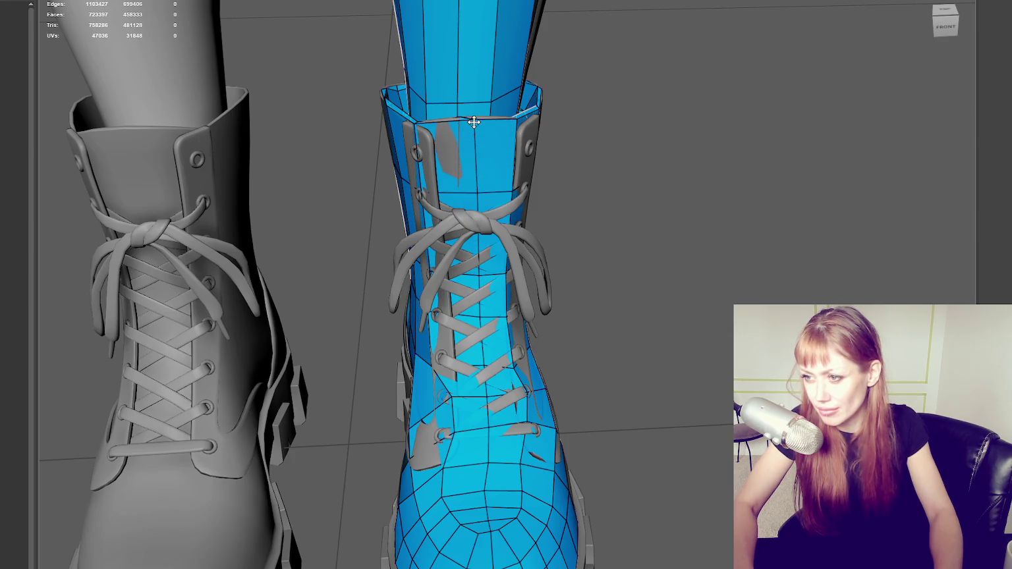
mouse_move(416, 124)
alt+mouse_down()
mouse_move(442, 173)
mouse_move(432, 162)
alt+mouse_up()
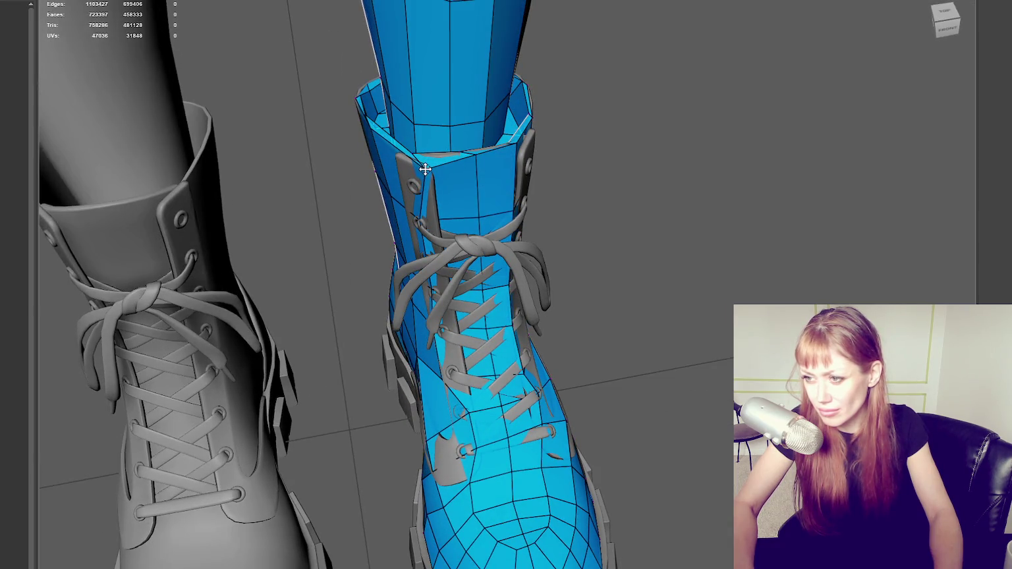
alt+drag(419, 222, 444, 215)
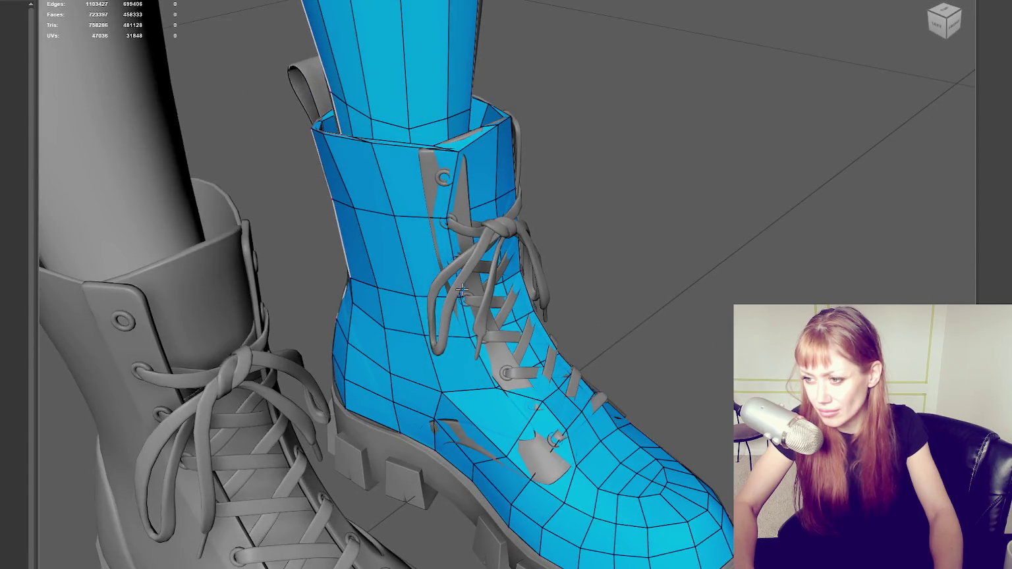
Exit Quad Draw and review the boot in wireframe, then shaded display.
key(q)
key(4)
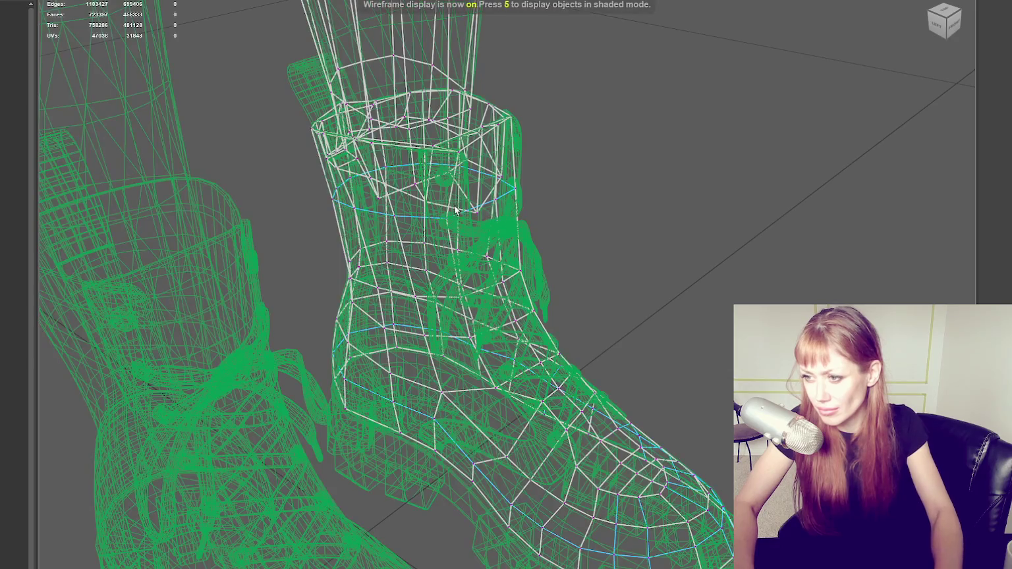
alt+drag(434, 241, 480, 300)
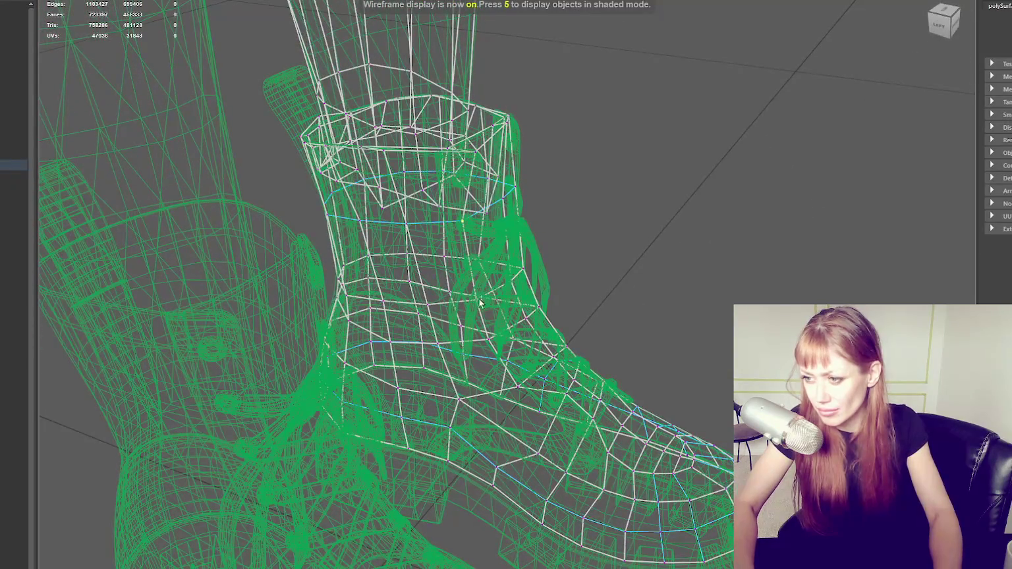
key(5)
mouse_move(524, 386)
alt+mouse_down()
mouse_move(481, 329)
mouse_move(473, 290)
mouse_move(490, 317)
mouse_move(490, 275)
mouse_move(424, 280)
alt+mouse_up()
Select the edge near the lace knot, then the boot shaft's top edge, and inspect it.
alt+drag(443, 230, 448, 188)
click(440, 185)
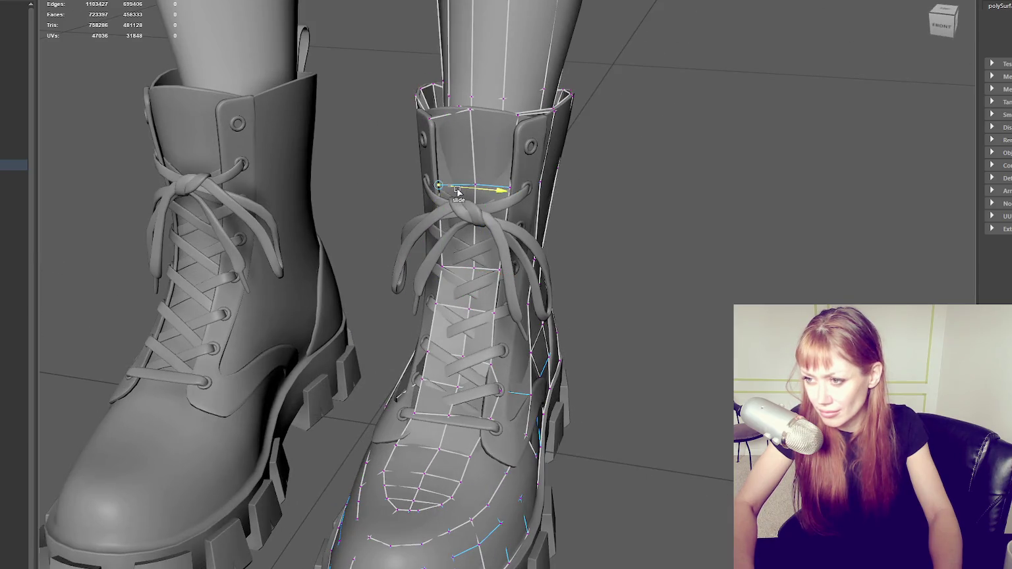
click(417, 200)
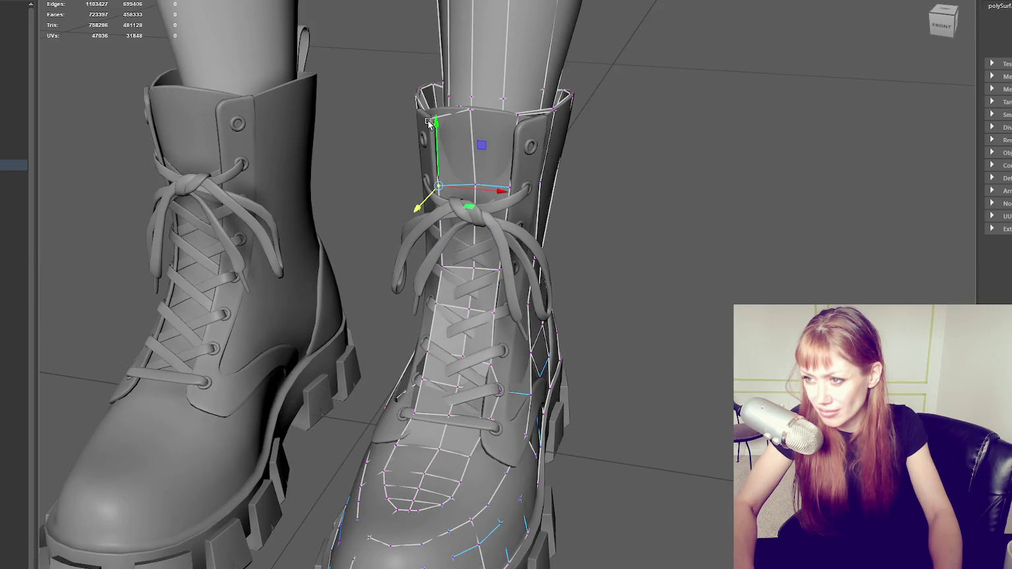
click(440, 125)
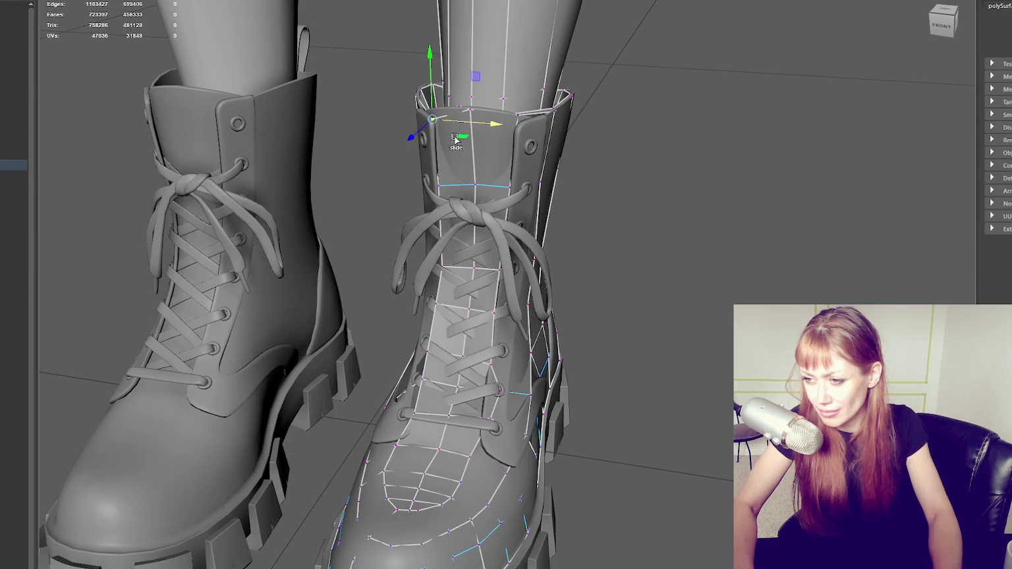
mouse_move(440, 331)
alt+mouse_down()
mouse_move(500, 359)
mouse_move(534, 348)
alt+mouse_up()
mouse_move(522, 309)
alt+mouse_down()
mouse_move(494, 309)
mouse_move(549, 319)
mouse_move(484, 245)
mouse_move(520, 222)
mouse_move(580, 221)
mouse_move(529, 249)
mouse_move(461, 250)
mouse_move(418, 232)
alt+mouse_up()
Box-select vertices in wireframe, return to textured shaded view, and pick a vertex near the lower laces.
key(4)
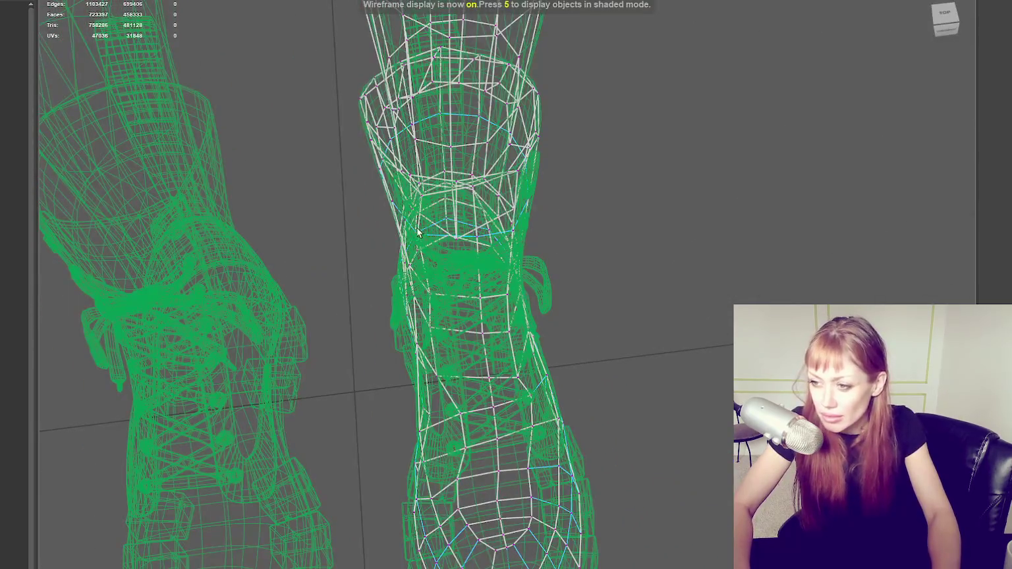
mouse_move(435, 299)
alt+mouse_down()
mouse_move(434, 324)
mouse_move(459, 342)
alt+mouse_up()
mouse_move(447, 182)
alt+mouse_down()
mouse_move(437, 200)
mouse_move(491, 332)
alt+mouse_up()
key(6)
key(4)
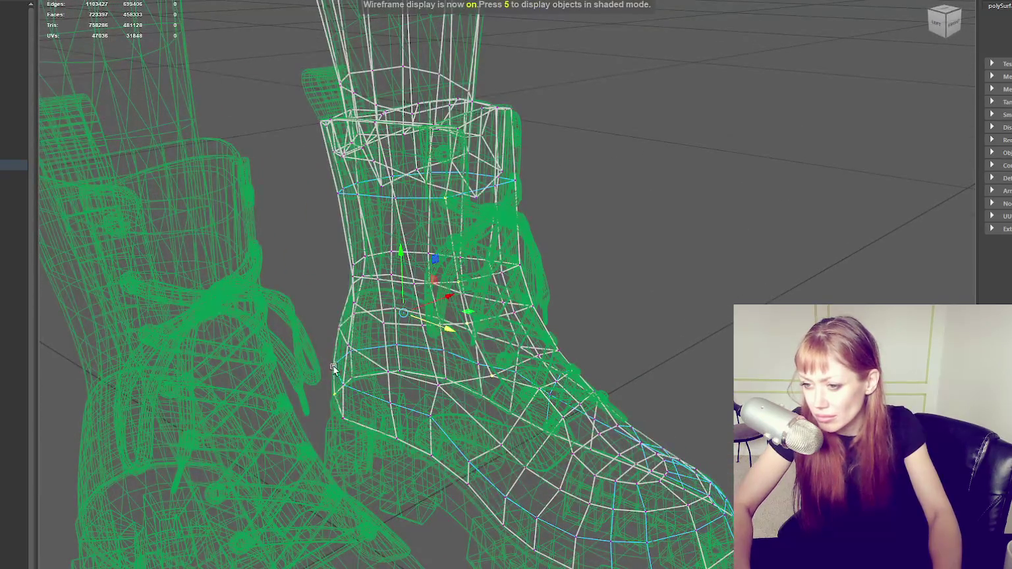
key(6)
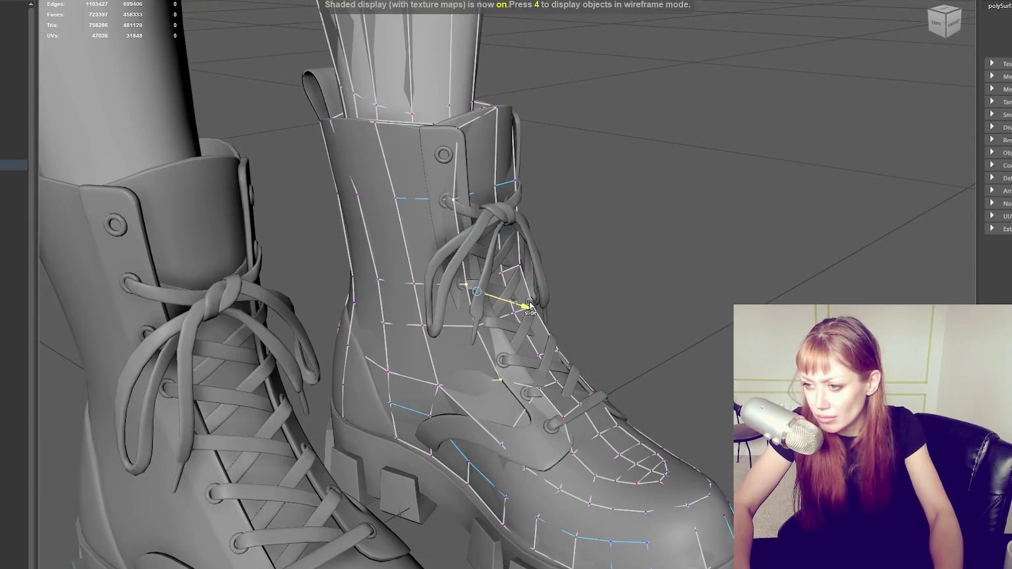
alt+drag(528, 304, 480, 408)
click(489, 442)
alt+drag(524, 421, 475, 438)
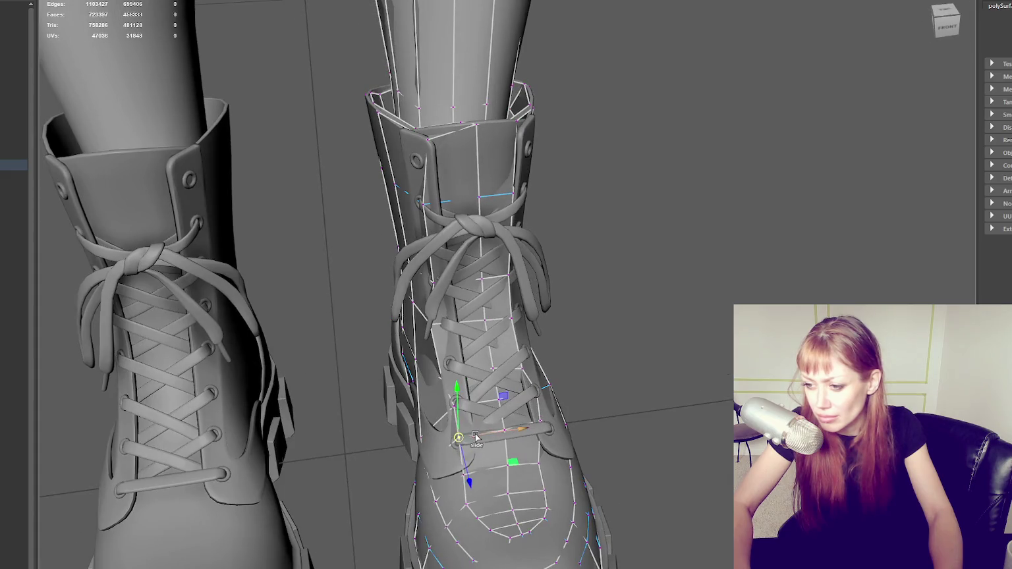
shift+right_drag(472, 472, 517, 471)
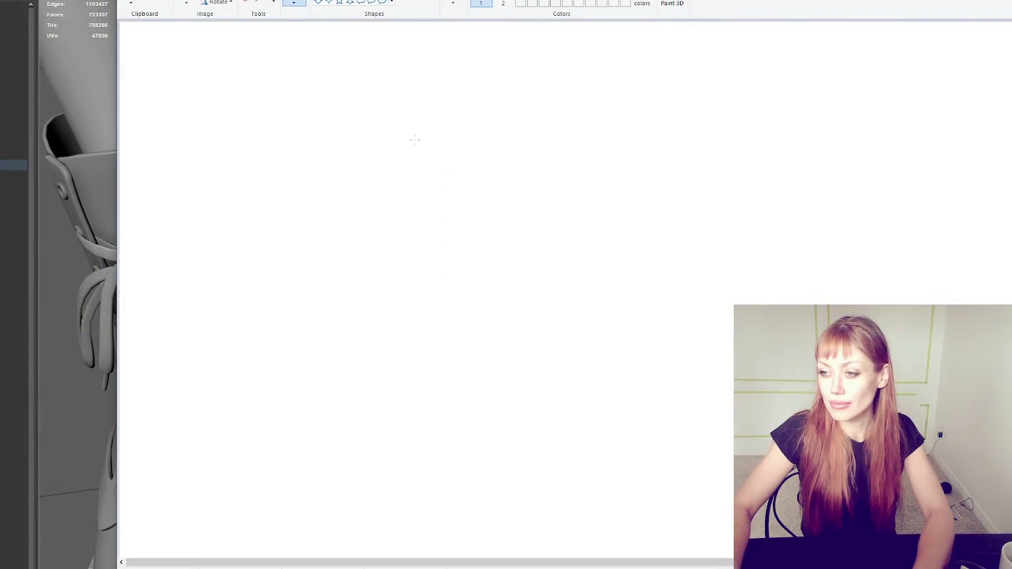
Draw four tall panel rectangles and three short panels beneath them.
drag(361, 91, 434, 241)
key(ctrl+z)
drag(354, 137, 441, 297)
drag(453, 139, 539, 297)
drag(549, 139, 635, 297)
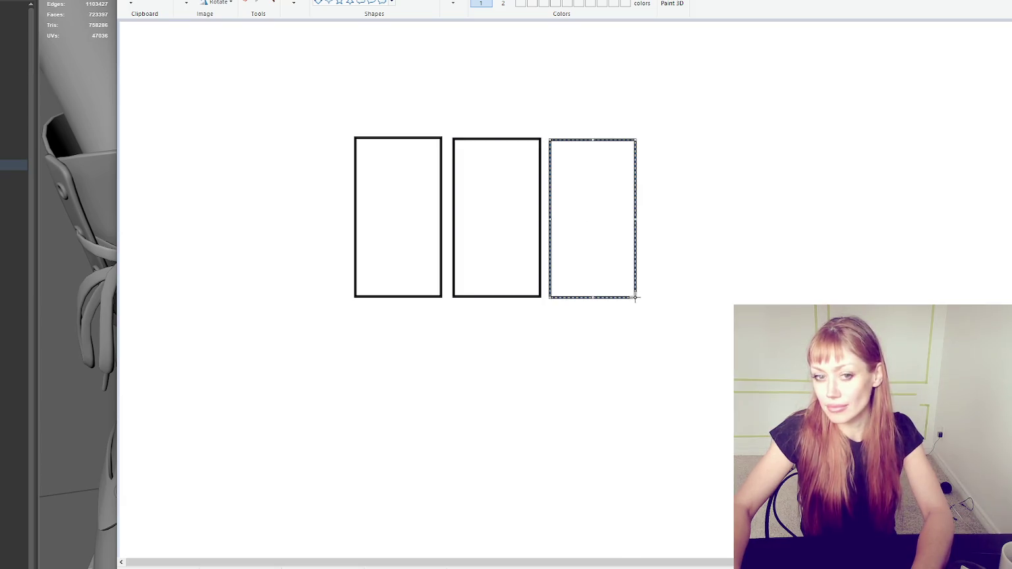
mouse_move(646, 137)
mouse_down()
mouse_move(743, 289)
mouse_move(651, 350)
mouse_up()
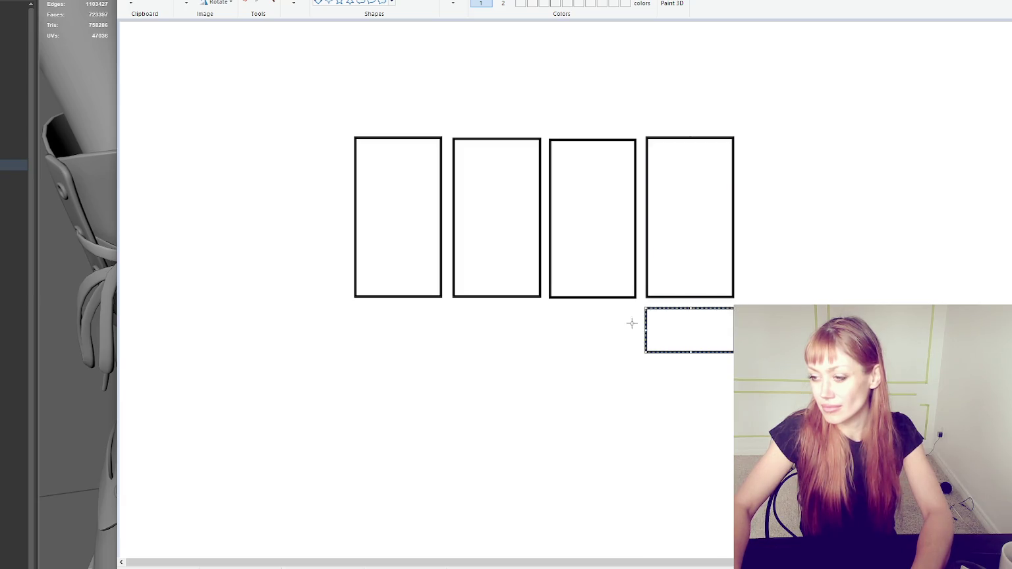
drag(632, 308, 552, 352)
drag(539, 309, 460, 352)
drag(441, 306, 355, 356)
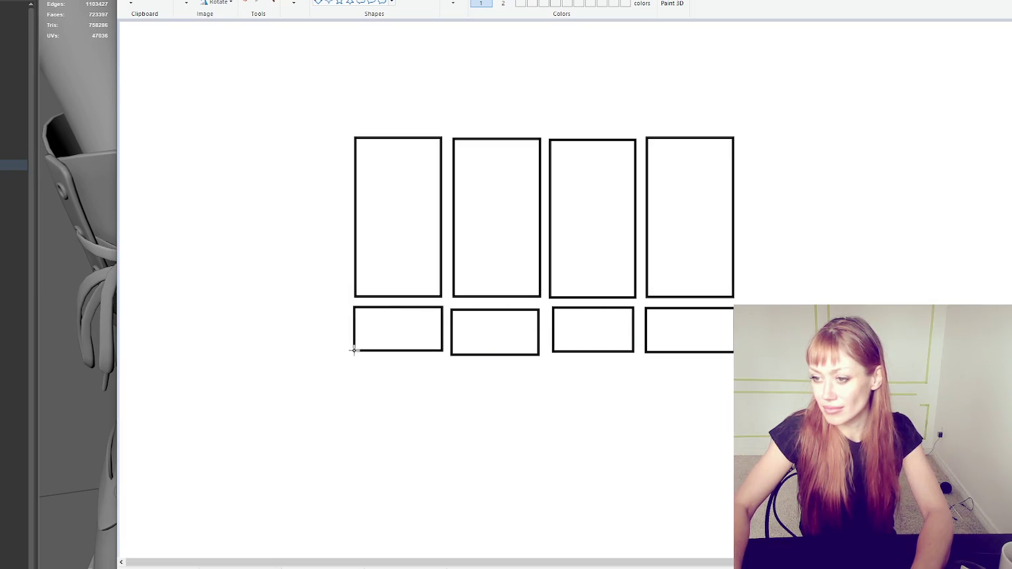
Frame the panels with a large wall rectangle and add ceiling perspective lines from its top corners.
drag(342, 124, 749, 365)
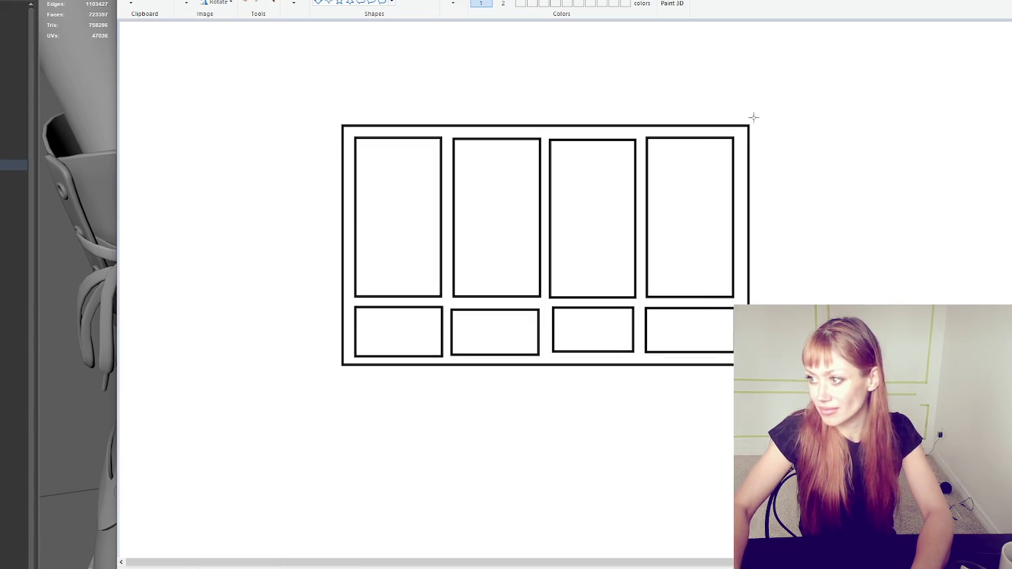
drag(892, 59, 929, 45)
drag(339, 123, 188, 64)
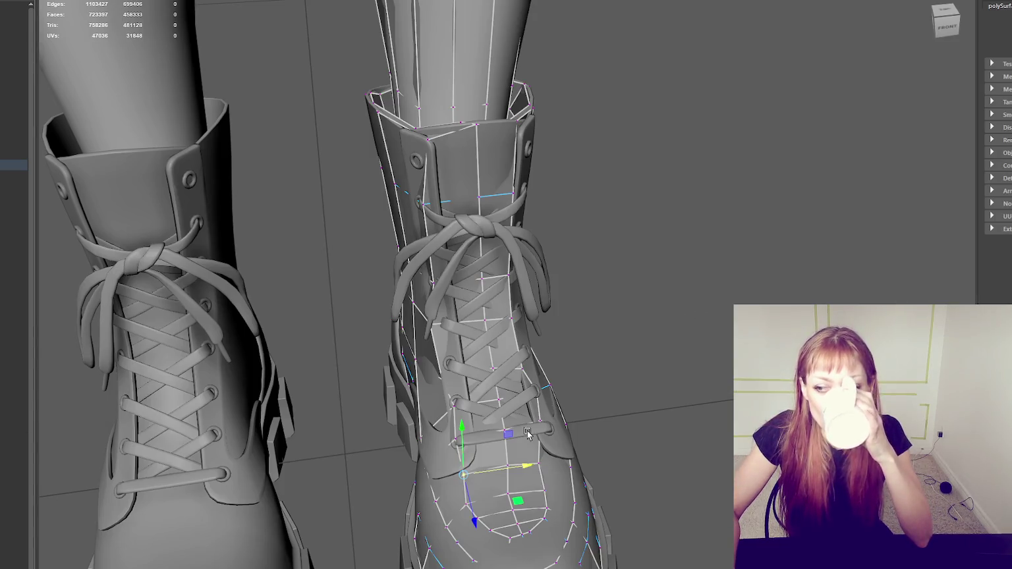
Pick Slide-tool vertices on the boot toe, the collar and the side edge.
click(539, 464)
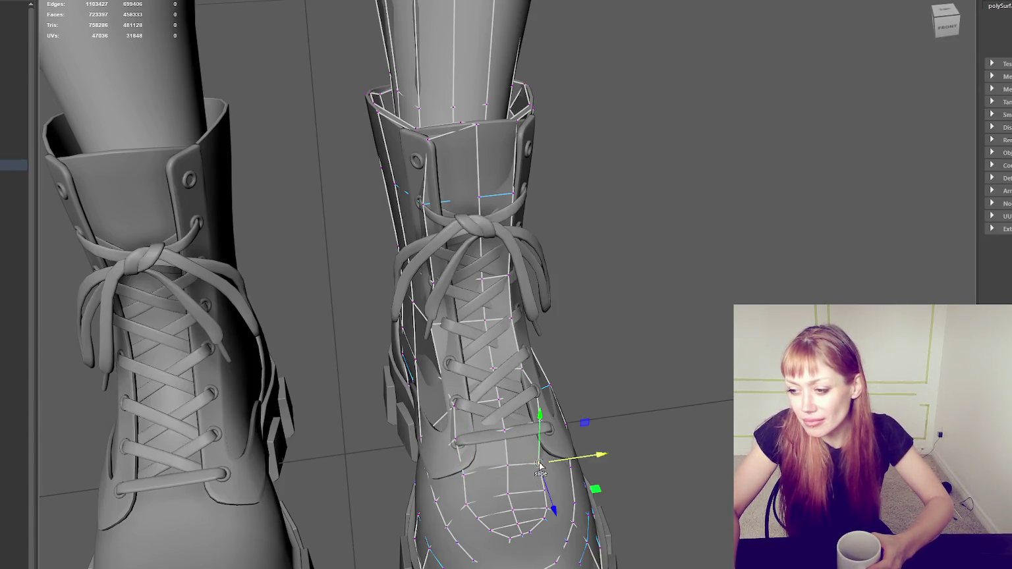
click(469, 503)
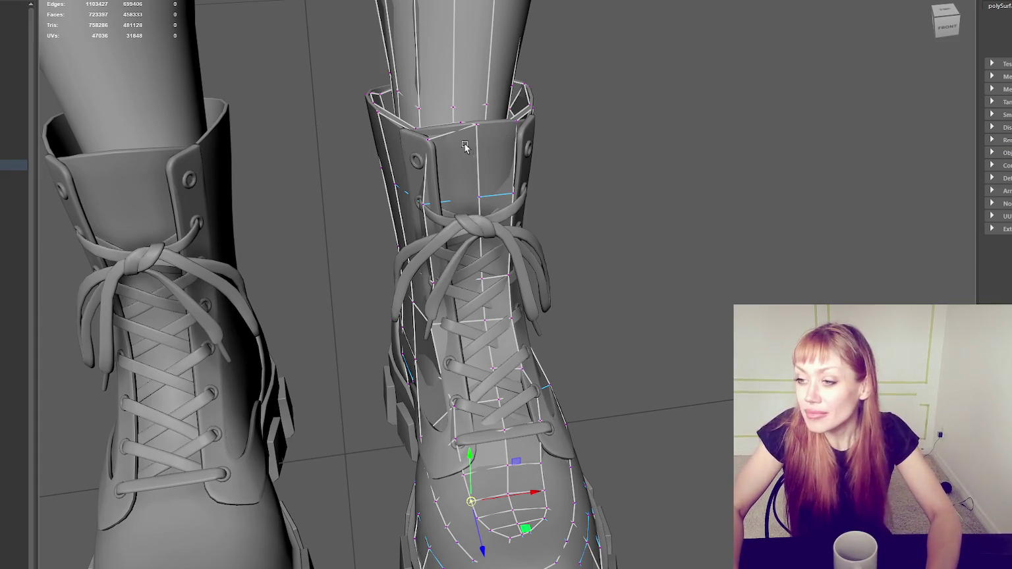
click(424, 137)
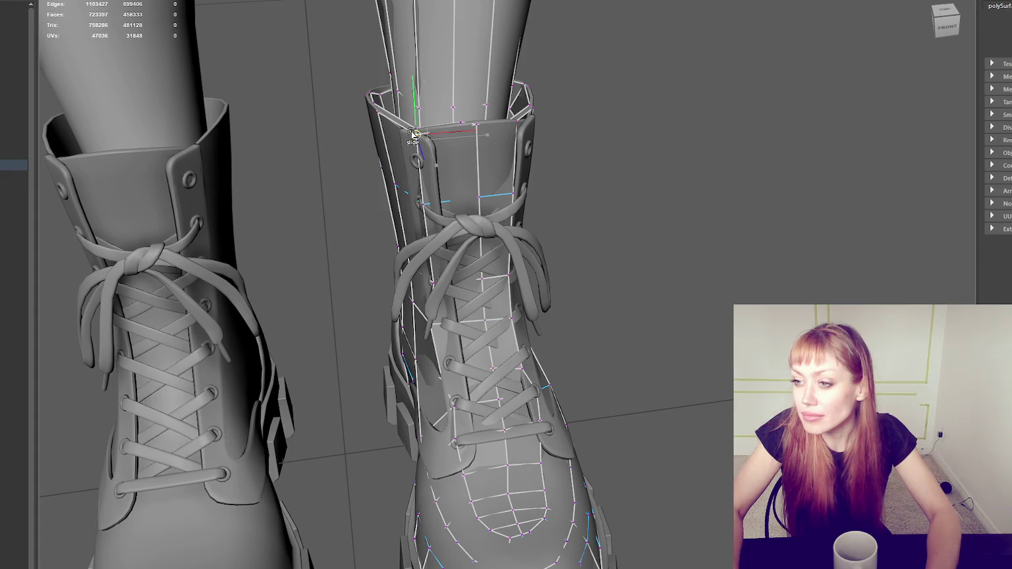
click(427, 323)
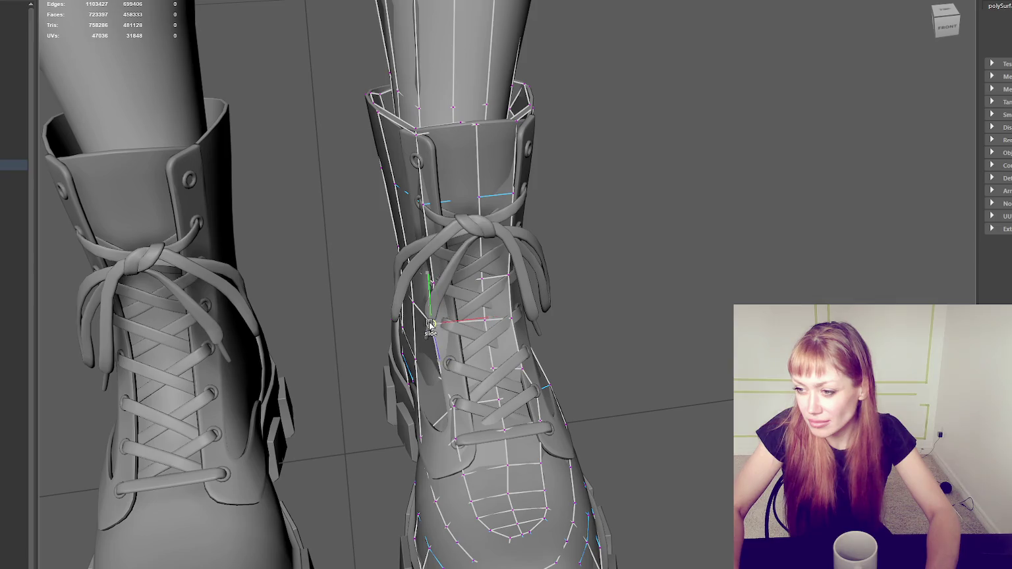
From a three-quarter view, pick two vertices in the lacing area, then return to the Paint sketch.
alt+drag(431, 323, 474, 316)
click(481, 335)
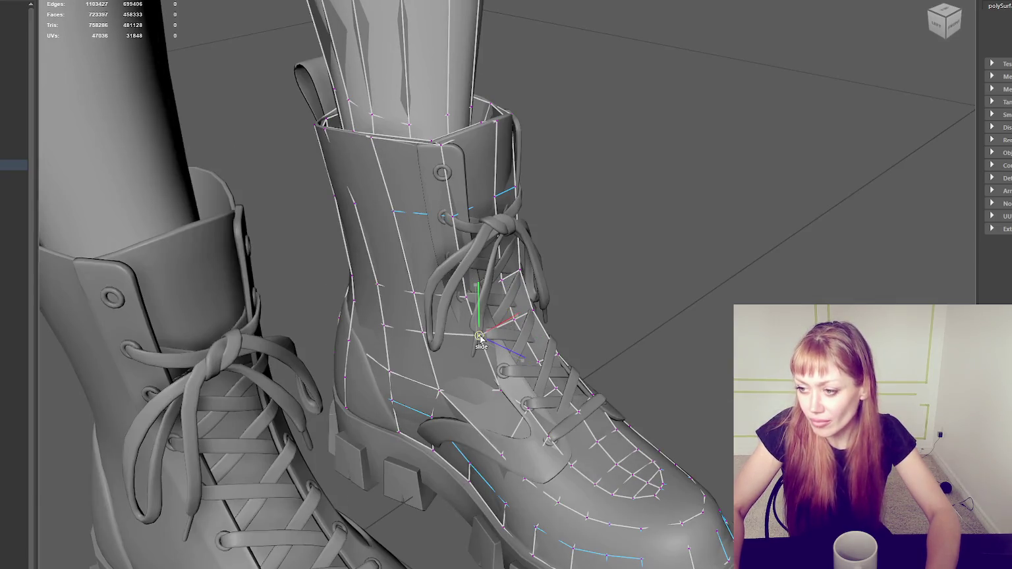
click(504, 385)
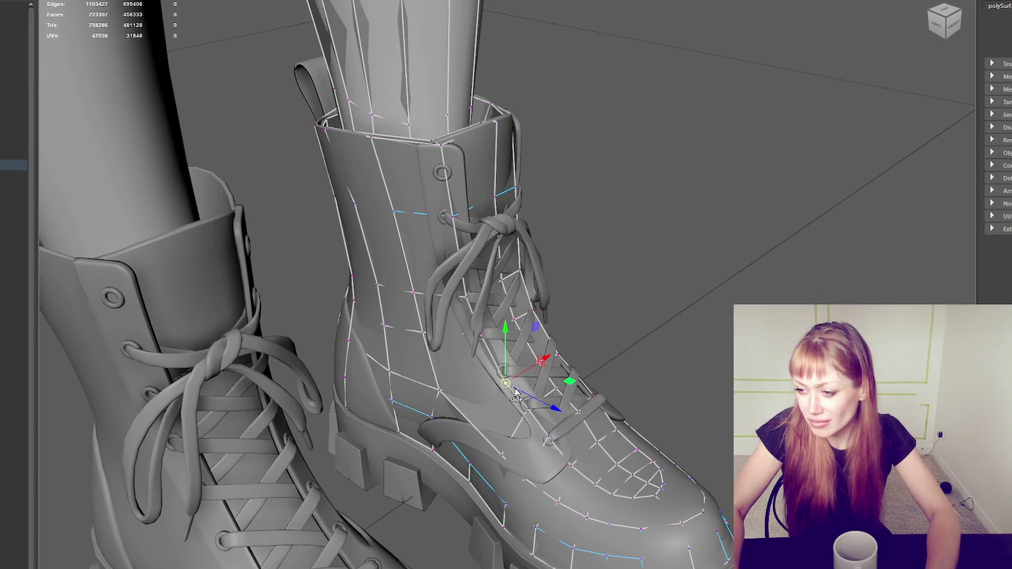
mouse_move(527, 379)
alt+mouse_down()
mouse_move(554, 349)
mouse_move(228, 323)
mouse_move(63, 424)
alt+mouse_up()
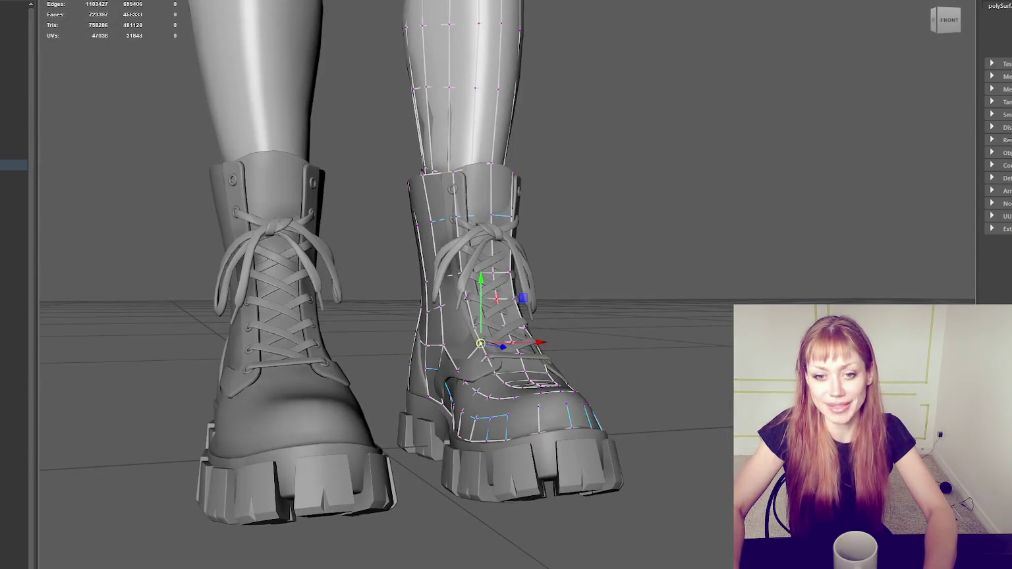
key(alt+Tab)
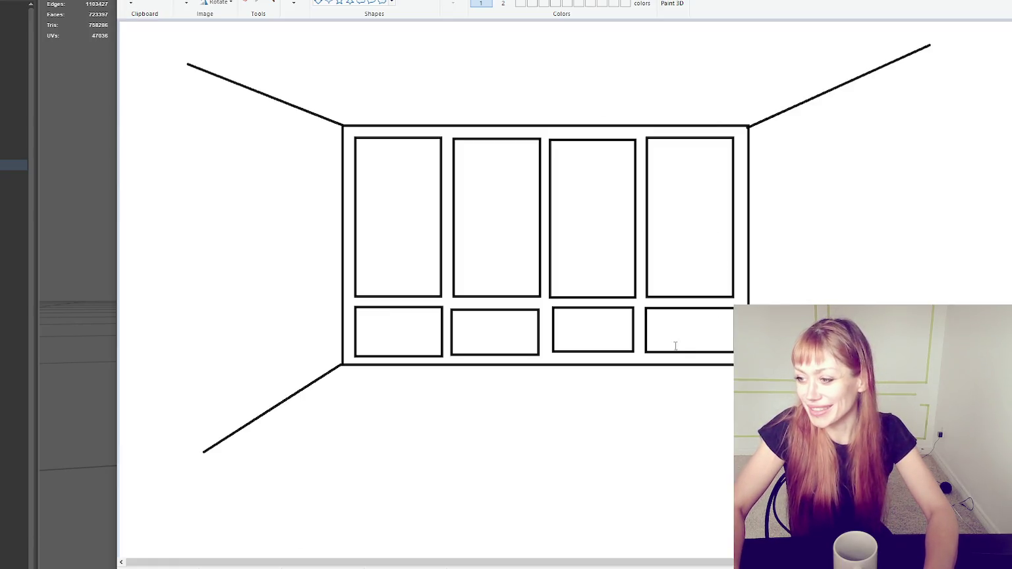
Add the '8' label to the lower right panel; draw a thin floor line, then undo it.
click(720, 356)
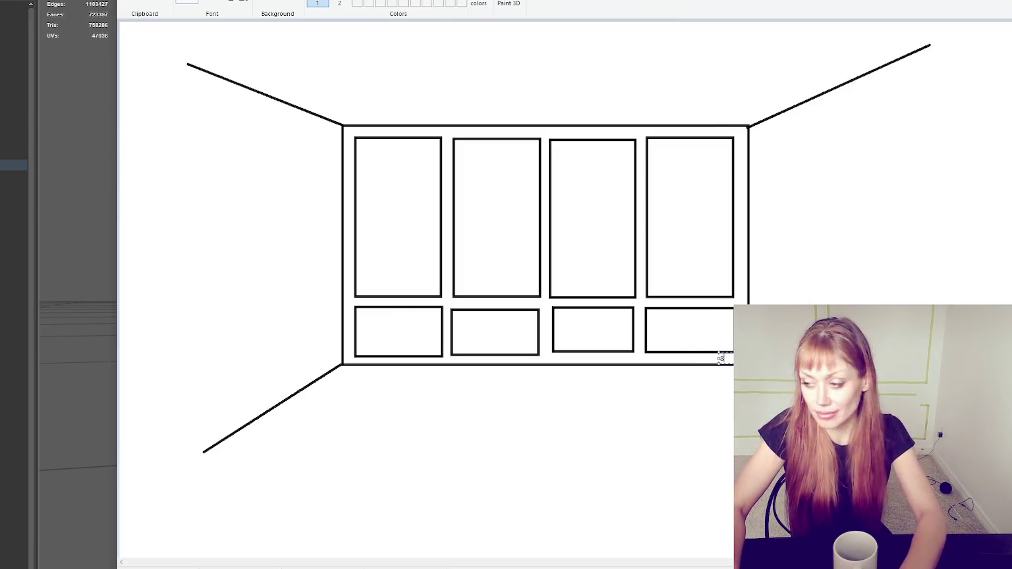
click(652, 361)
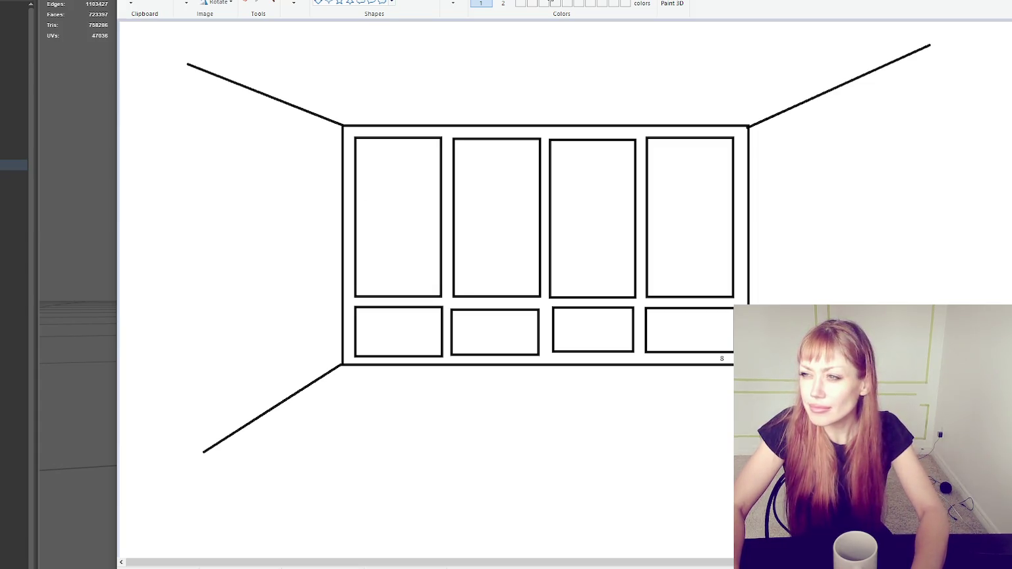
drag(342, 374, 748, 373)
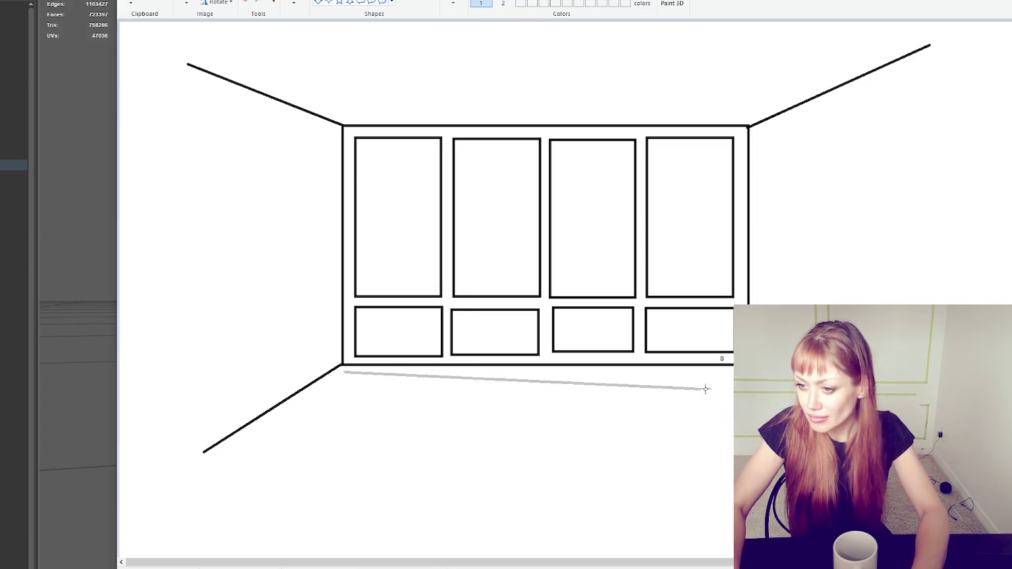
key(ctrl+z)
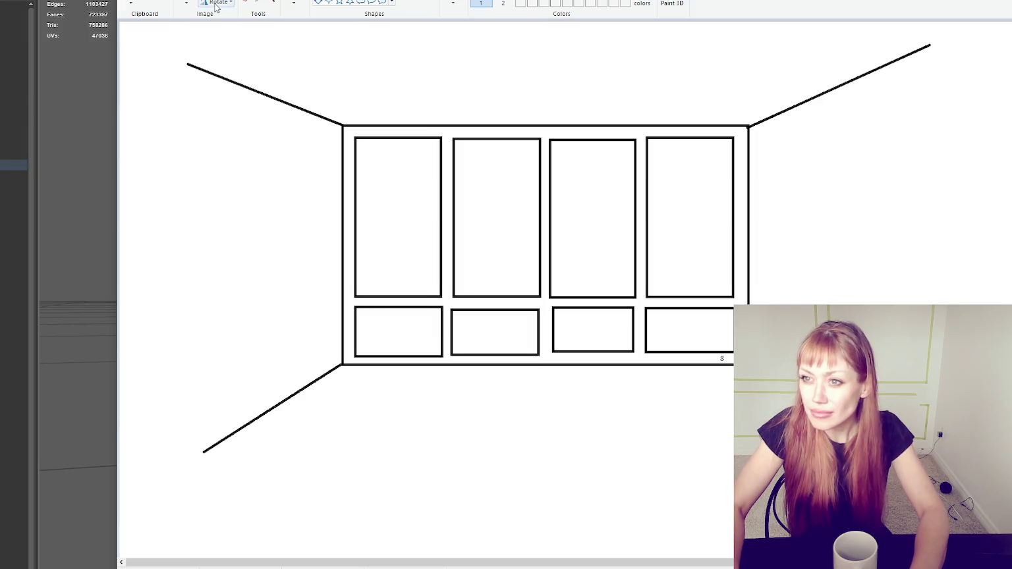
With a new line thickness, draw a line along the wall's bottom edge and label its lower right.
click(453, 3)
click(477, 43)
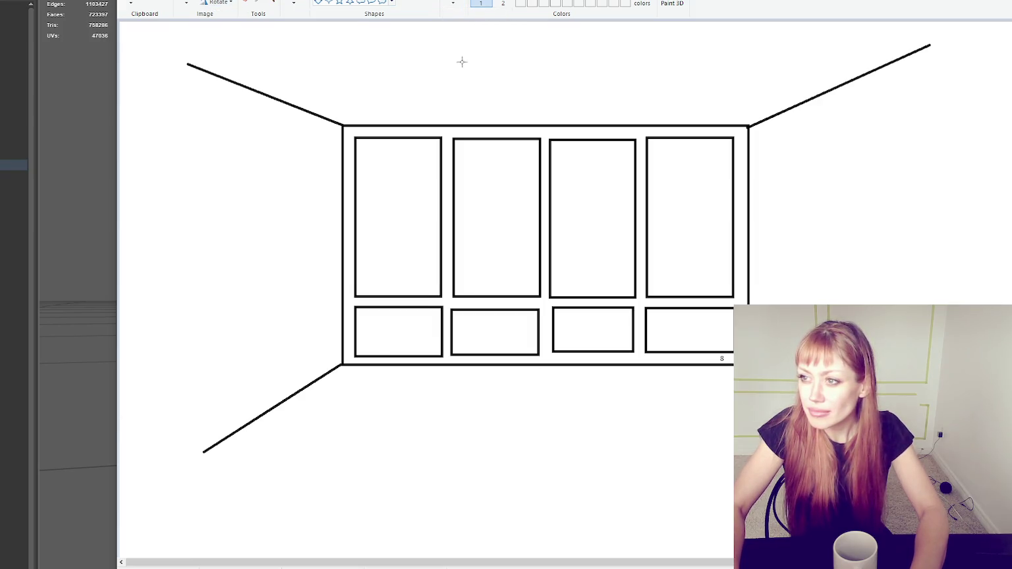
click(491, 3)
click(476, 59)
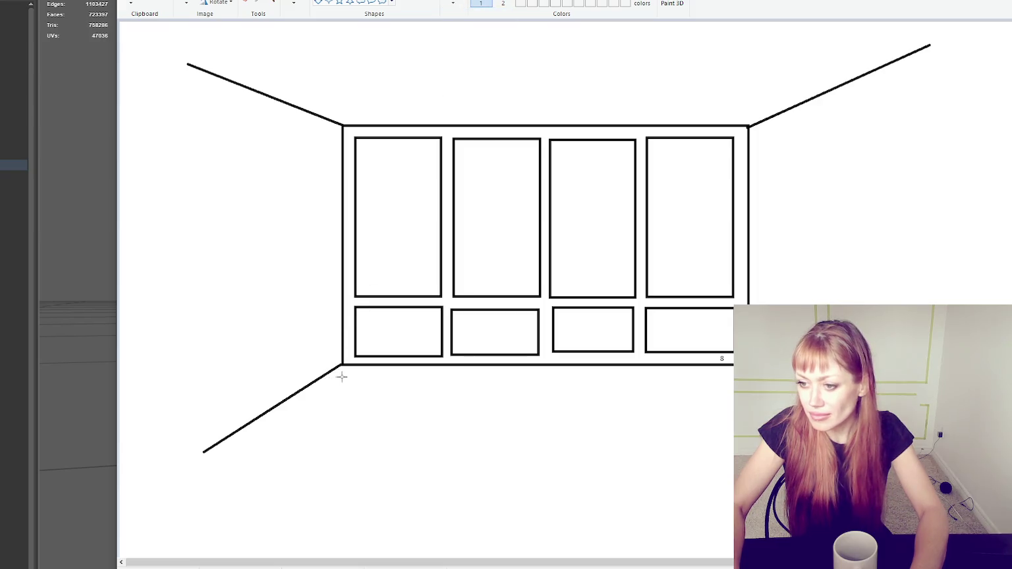
drag(747, 388, 747, 375)
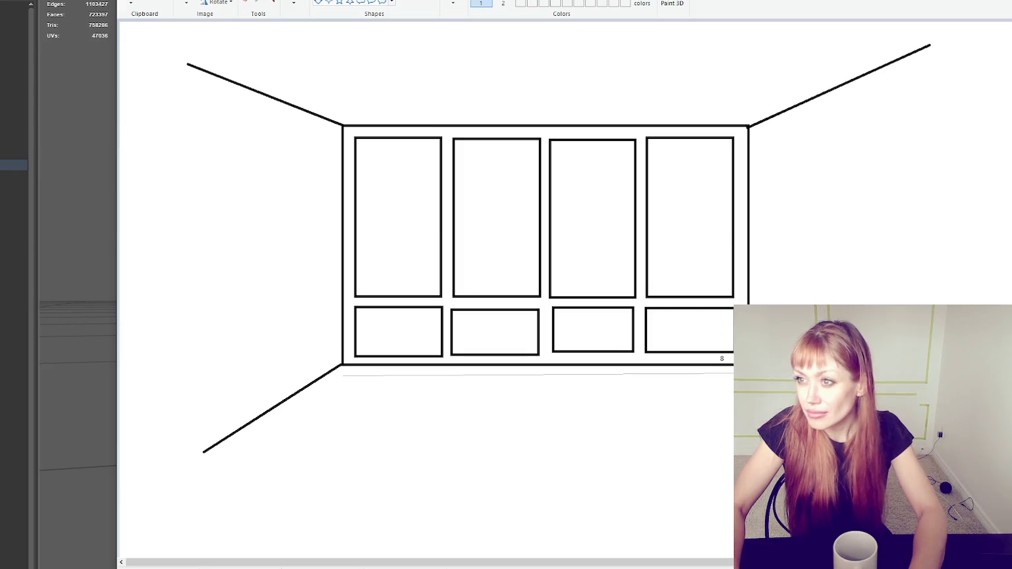
click(723, 374)
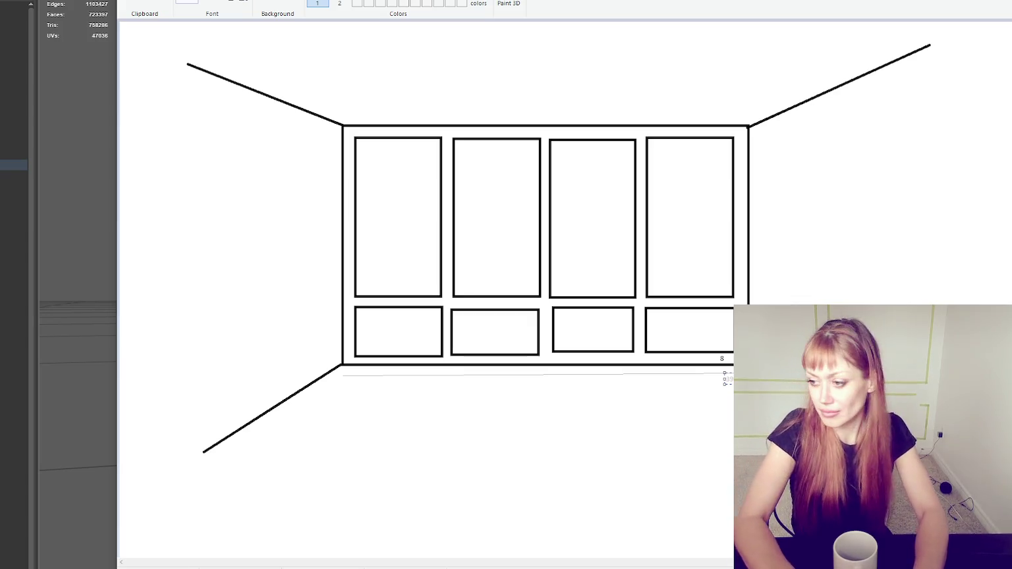
key(Escape)
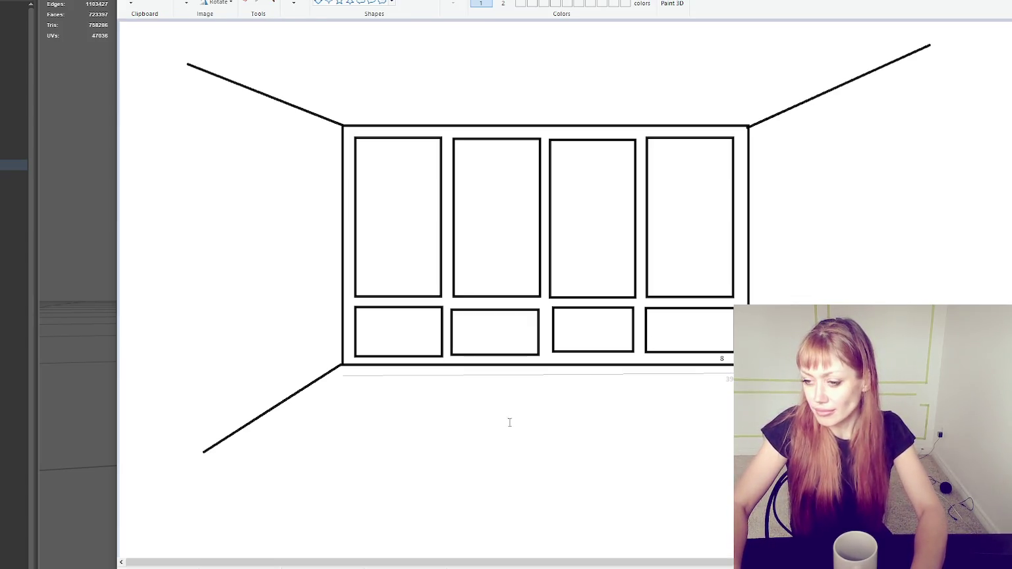
Launch Calculator from the 'calc' search and park its window at the right screen edge.
text(calc)
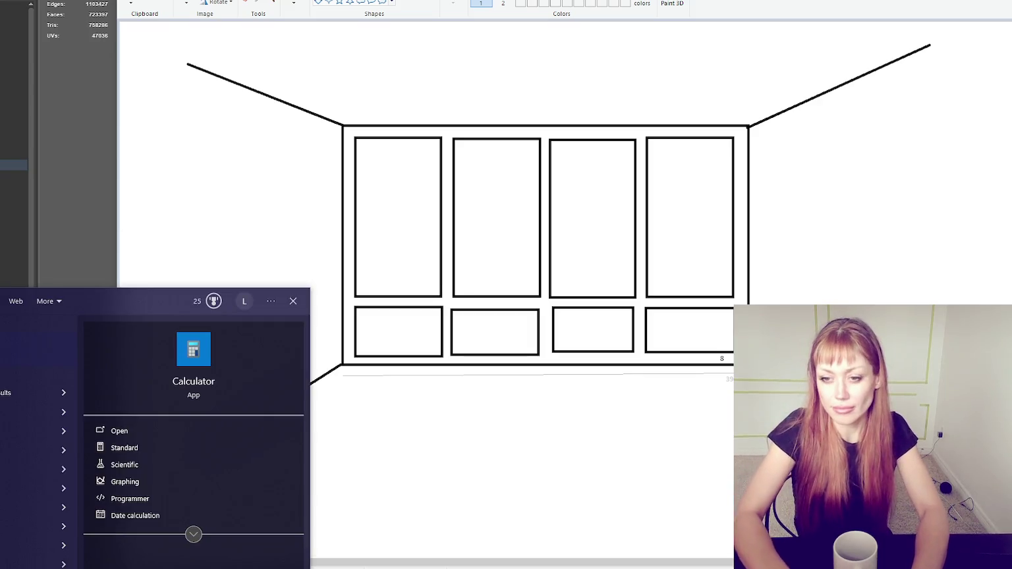
key(Return)
drag(790, 92, 1011, 100)
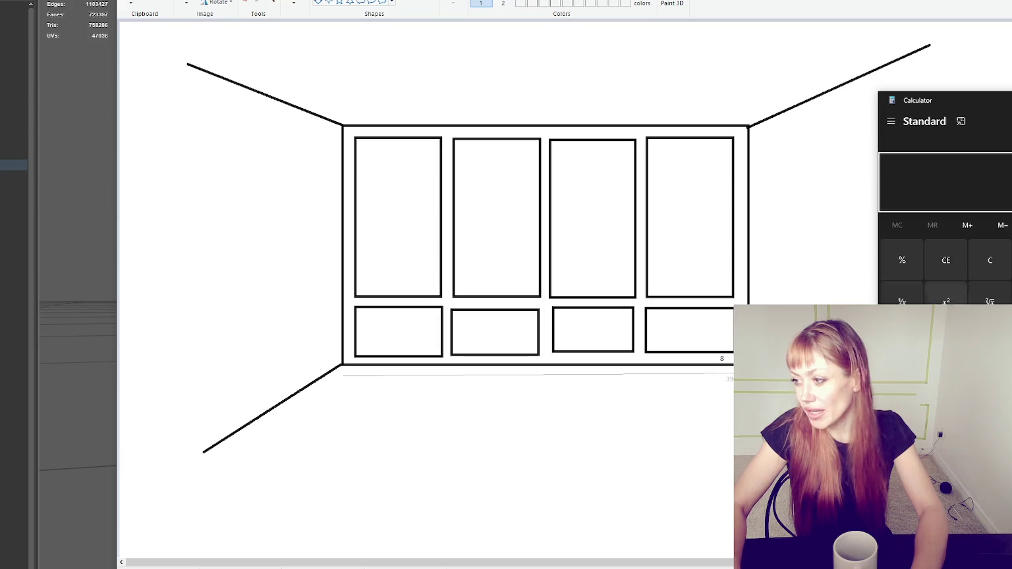
click(990, 260)
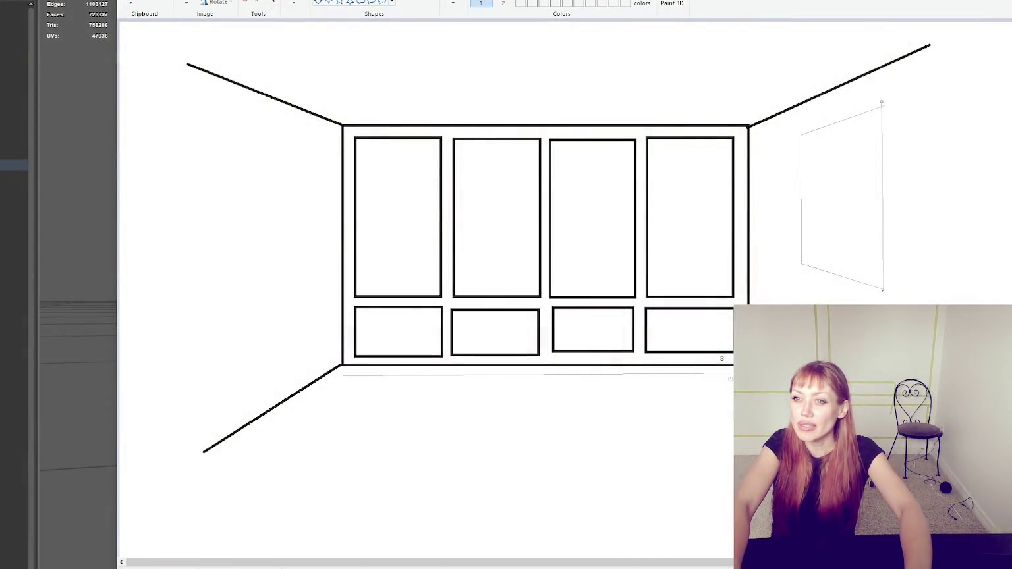
Bring up the line thickness choices for the right-wall panel outline.
click(460, 8)
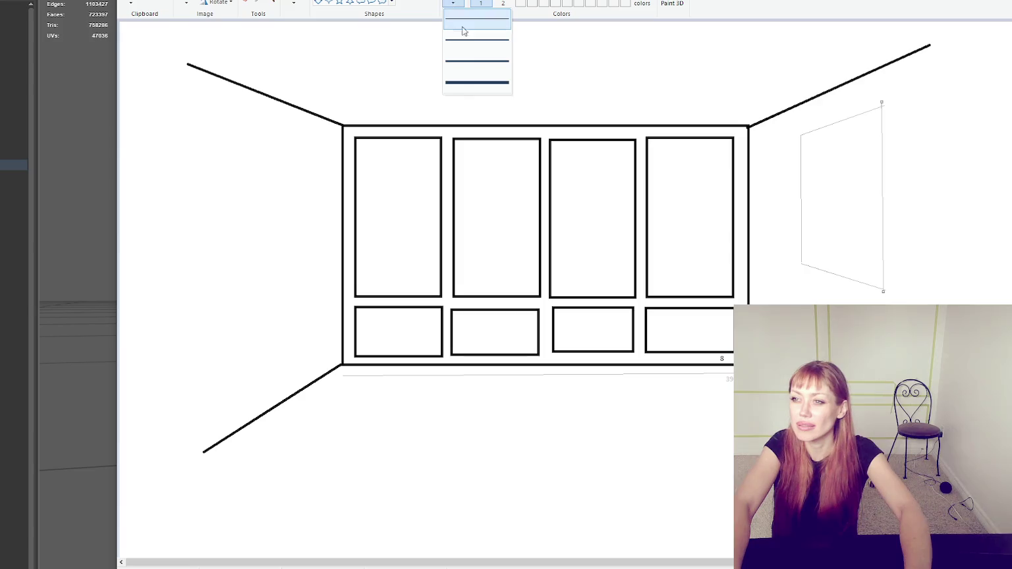
Undo the thick right edge of the guide panel and redraw it with the thin line.
click(745, 123)
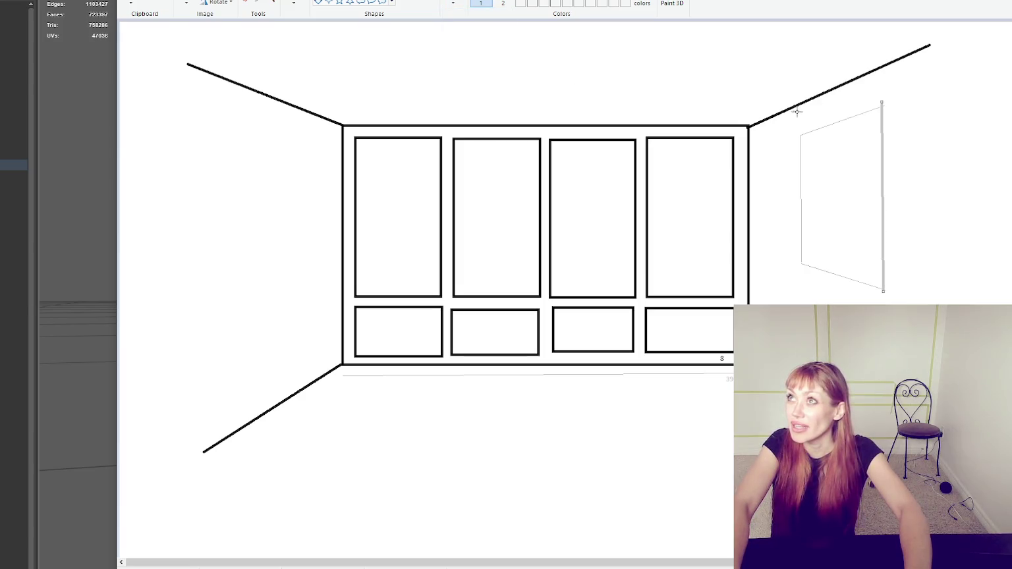
key(ctrl+z)
click(478, 3)
click(462, 26)
drag(883, 106, 884, 291)
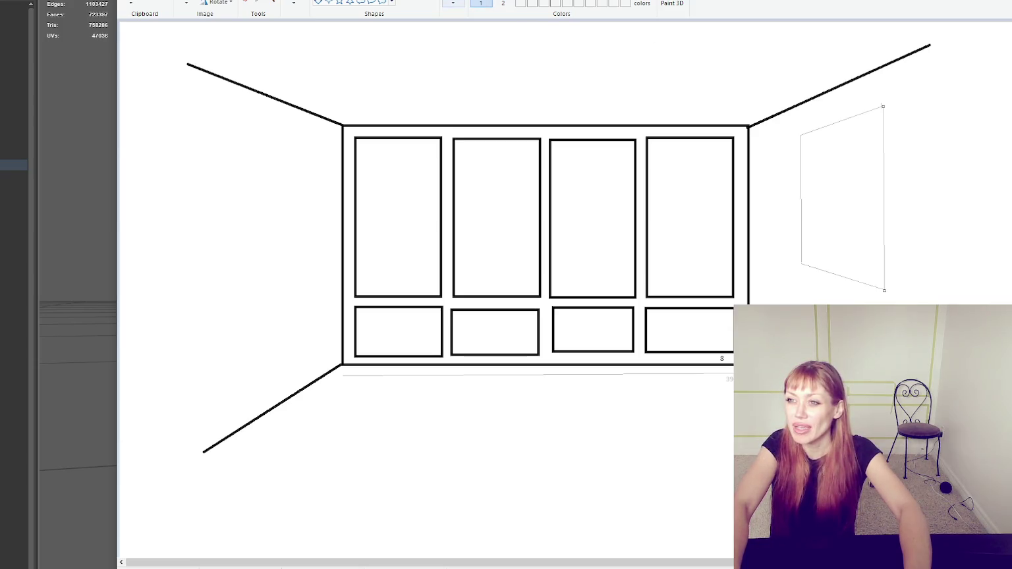
Switch to a thicker line weight and tick the rail's top-left corner.
click(453, 2)
click(672, 53)
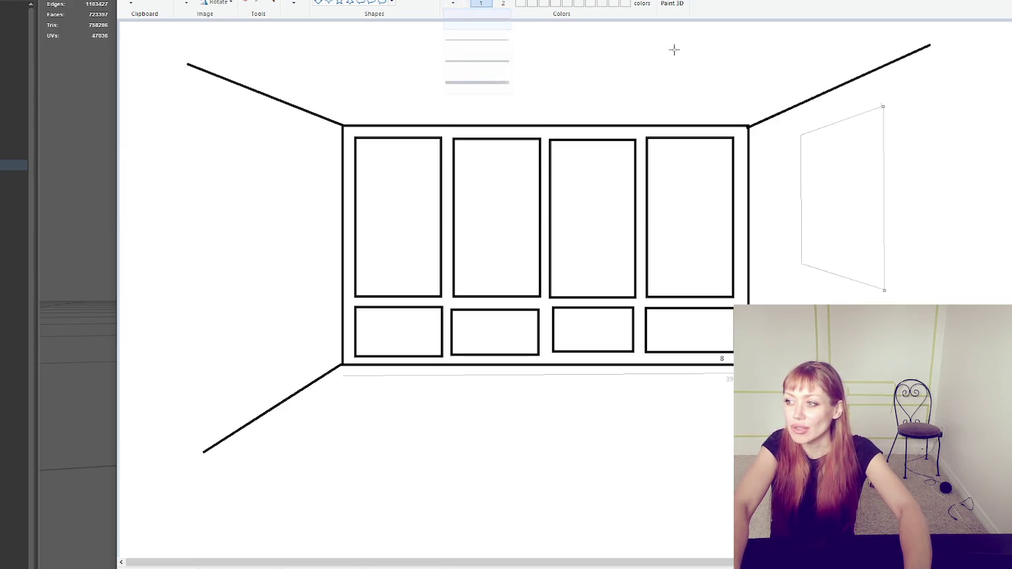
click(453, 2)
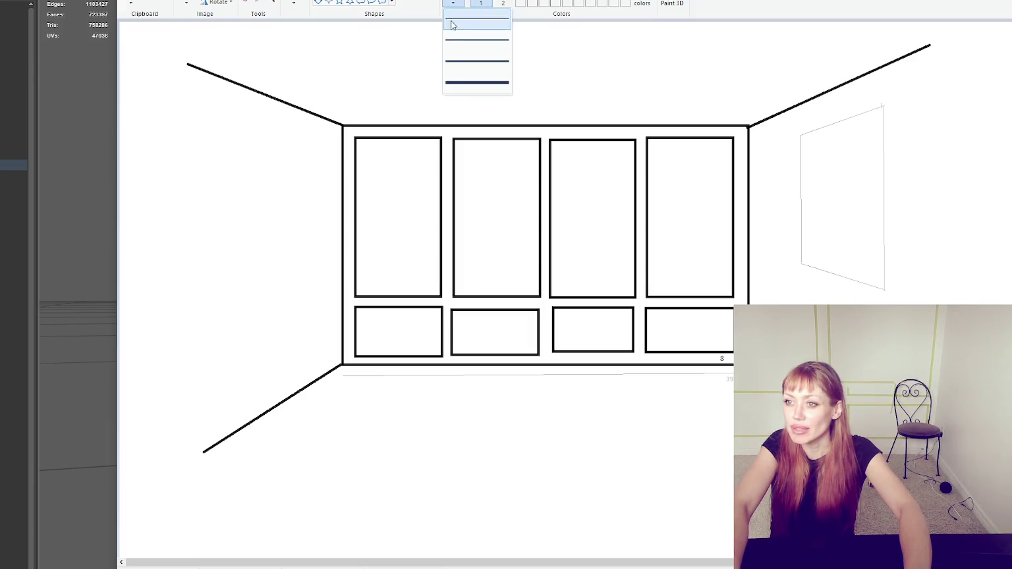
click(475, 60)
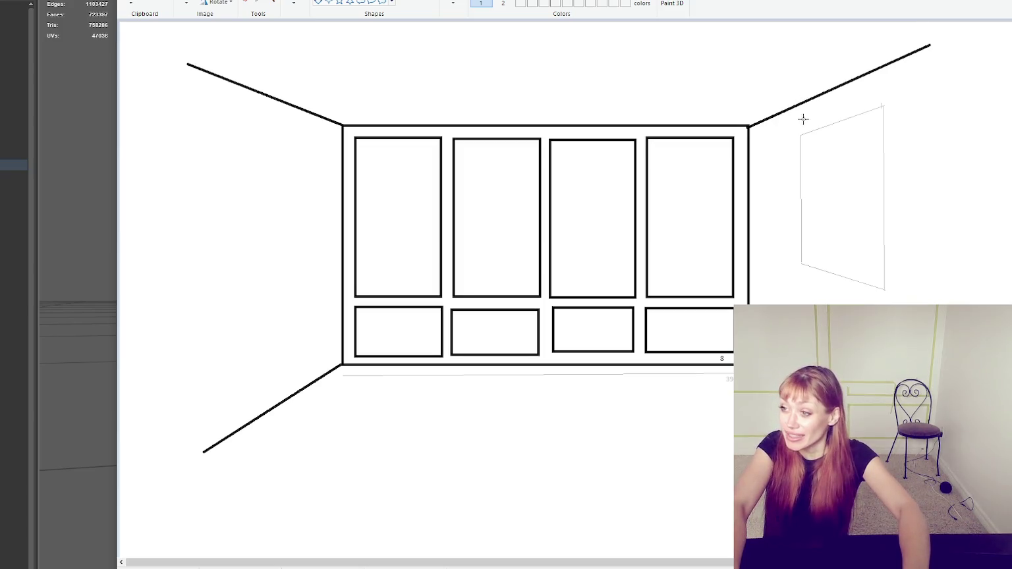
mouse_move(801, 114)
mouse_down()
mouse_move(858, 95)
mouse_move(816, 122)
mouse_up()
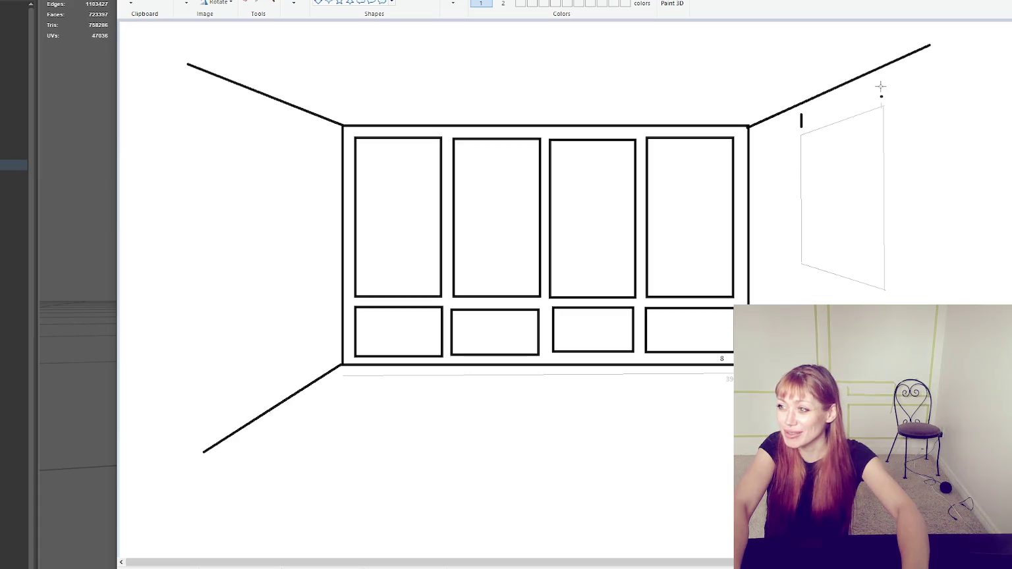
Draw the thick slanted top rail above the right-wall guide panel, back to the corner mark.
drag(881, 83, 888, 84)
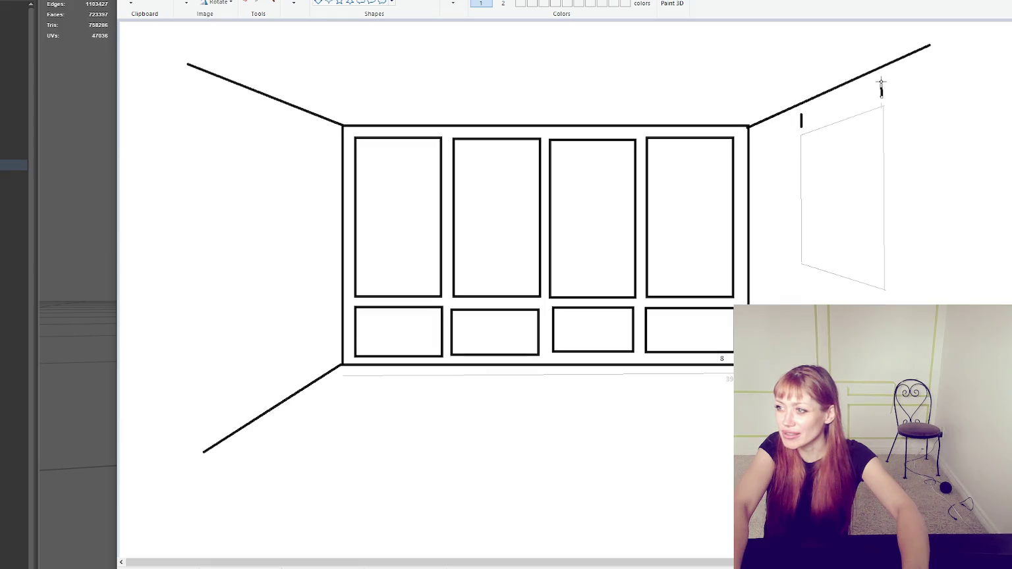
drag(844, 100, 882, 82)
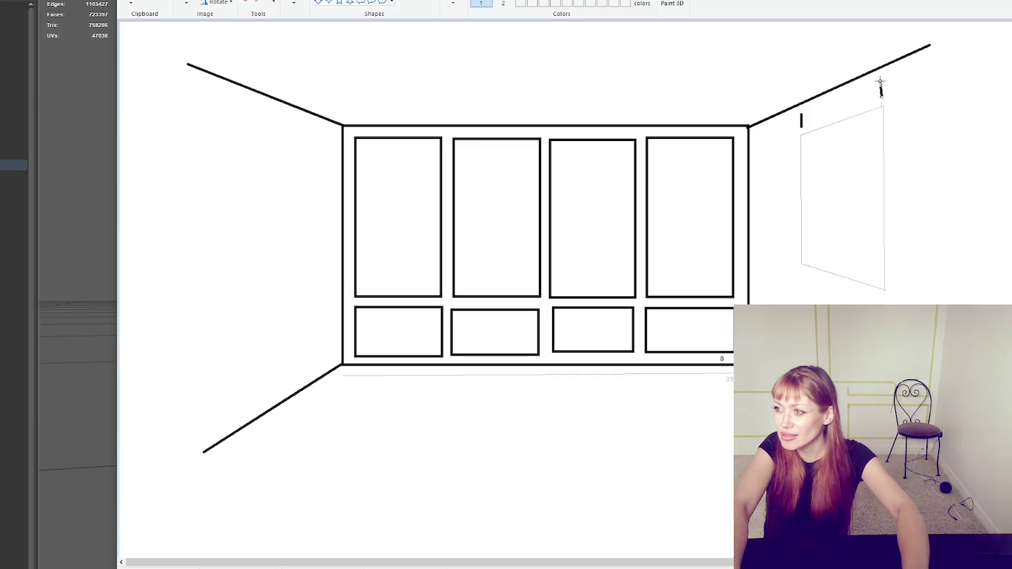
mouse_move(802, 126)
mouse_down()
mouse_move(882, 97)
mouse_move(881, 80)
mouse_up()
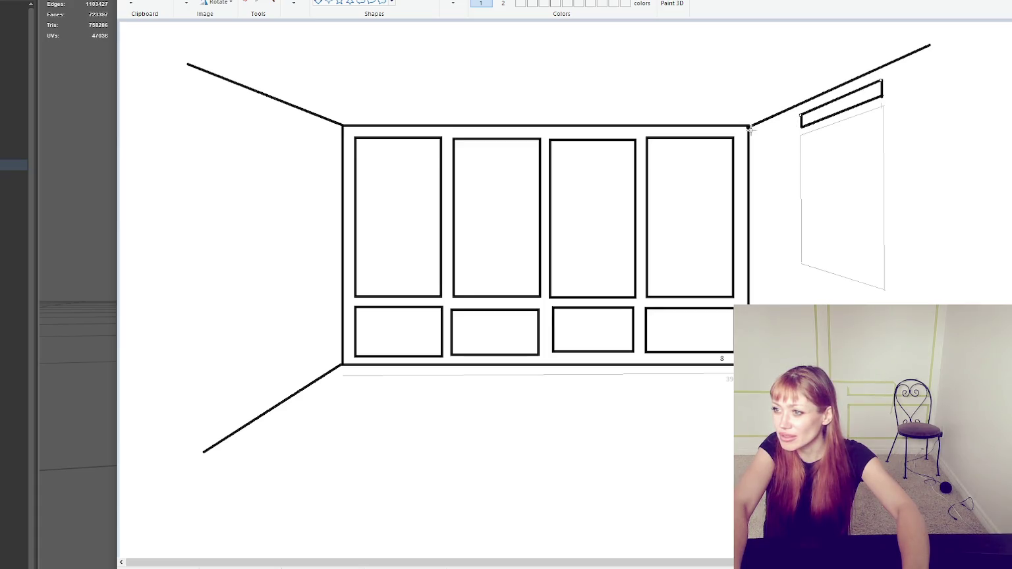
Draw the ceiling-side line from the wall corner and both edges of the vertical molding strip.
drag(752, 133, 792, 116)
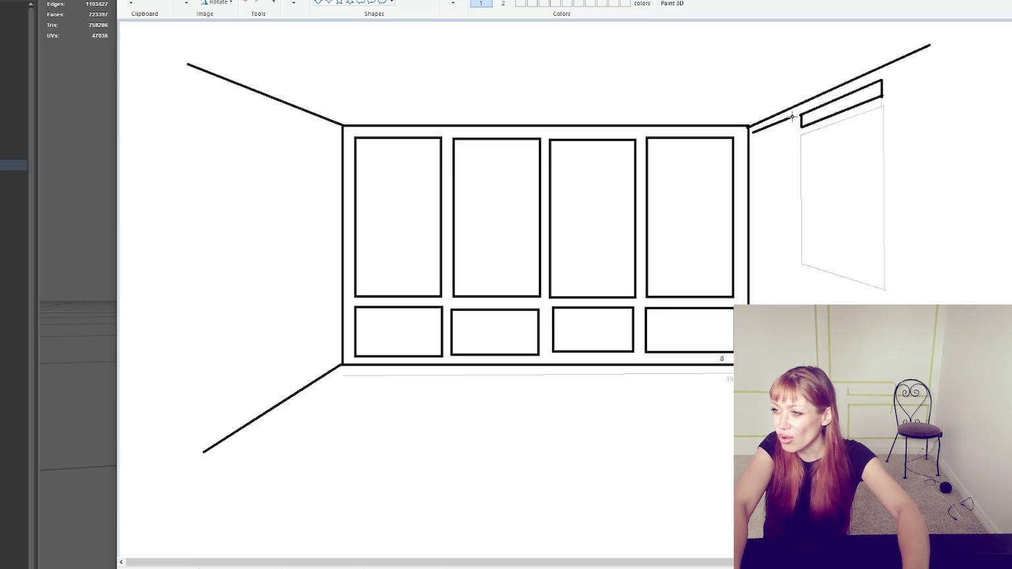
drag(792, 117, 792, 116)
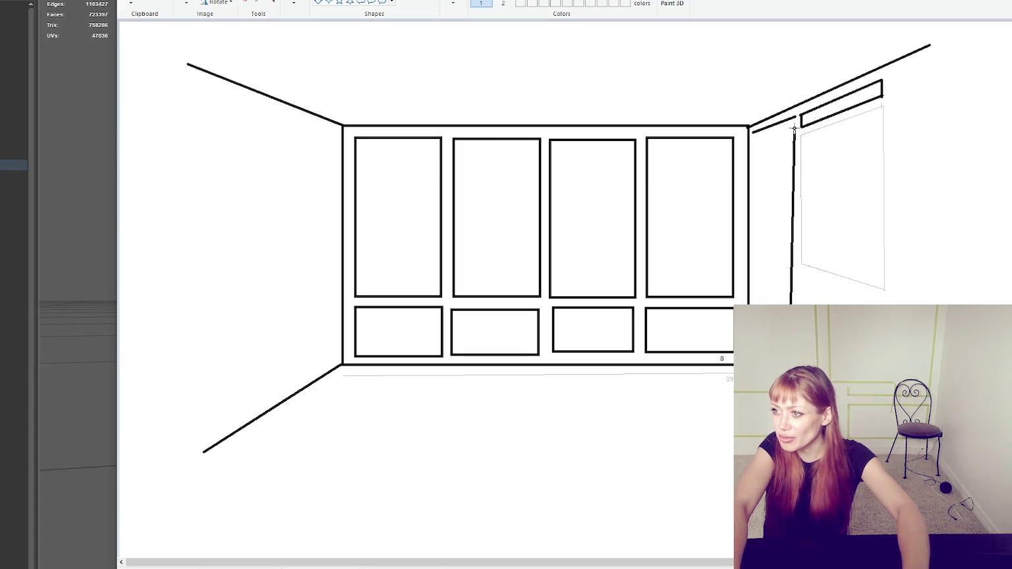
mouse_move(753, 132)
mouse_down()
mouse_move(769, 313)
mouse_move(755, 297)
mouse_up()
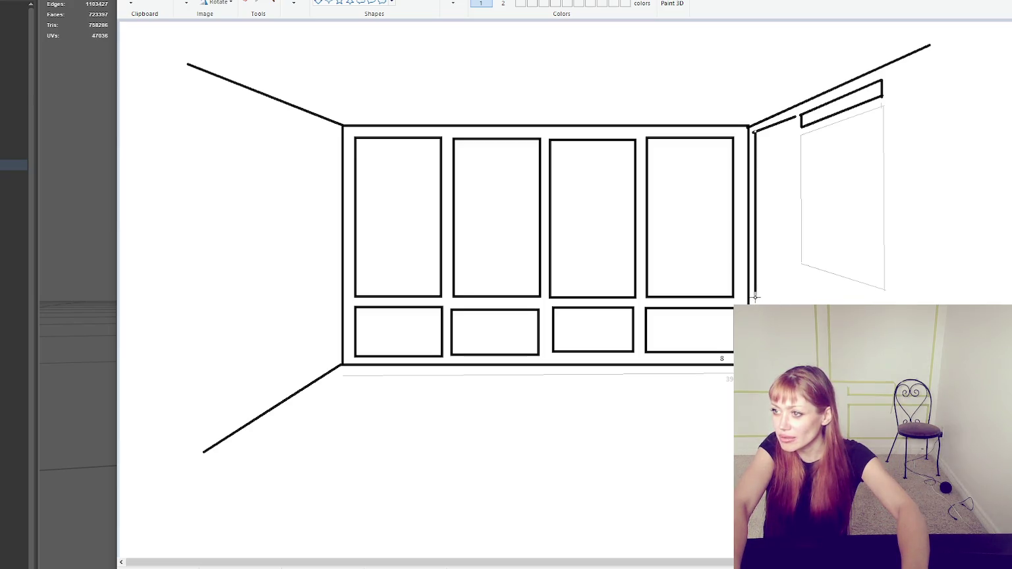
drag(793, 117, 793, 304)
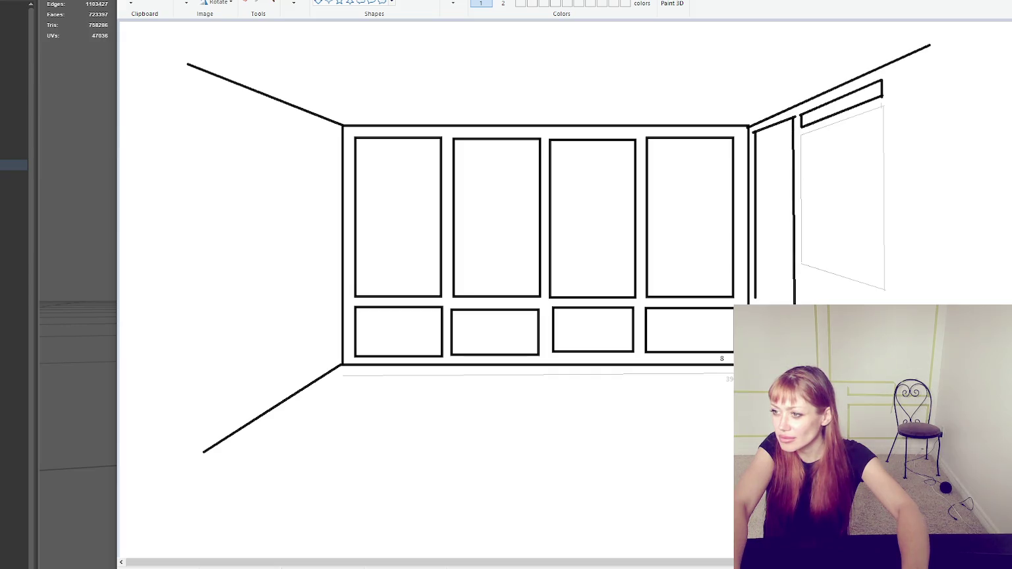
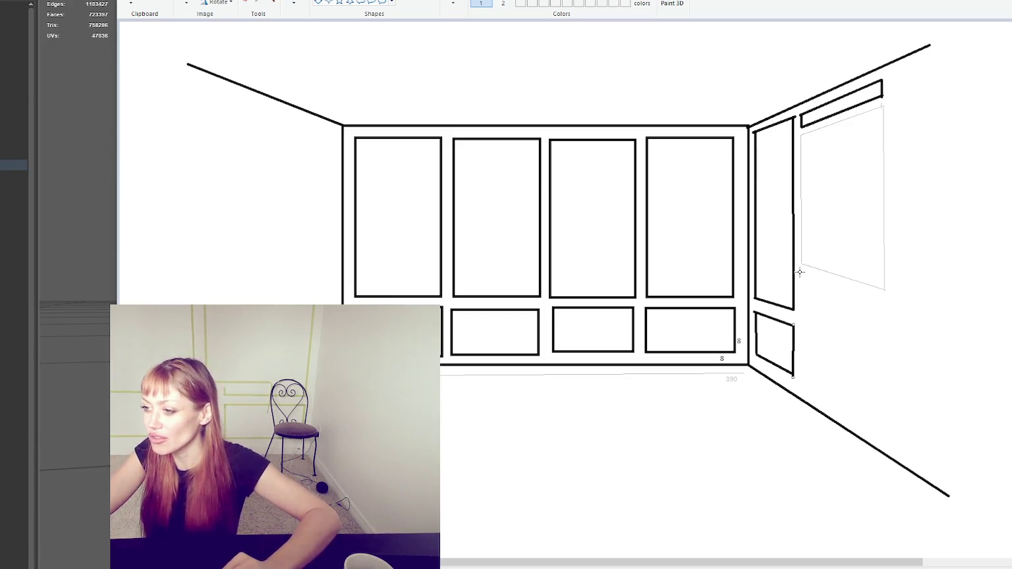
Draw the middle lower right-wall panel with vertical edges and slanted top and bottom lines.
drag(805, 271, 804, 381)
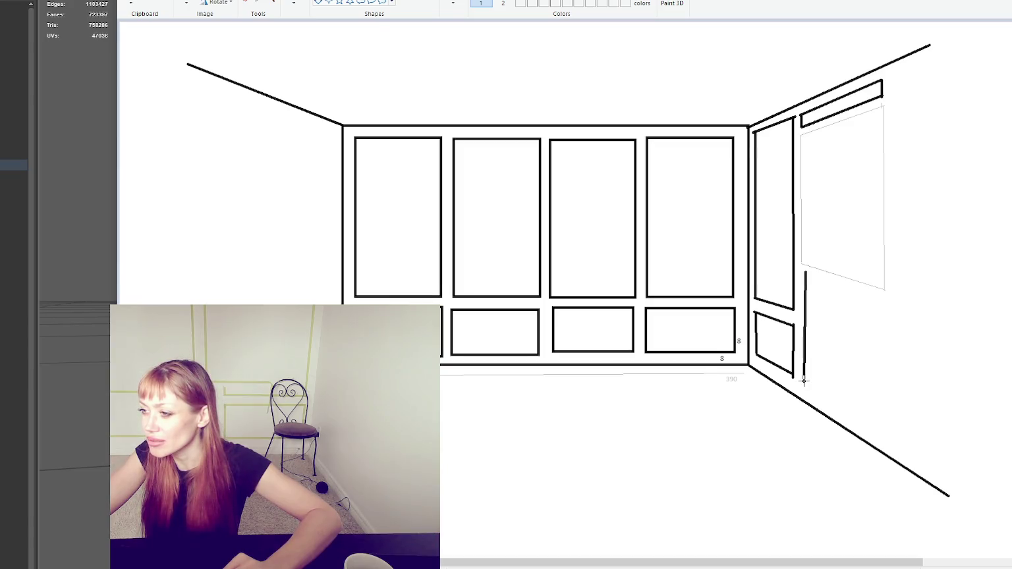
drag(804, 381, 804, 314)
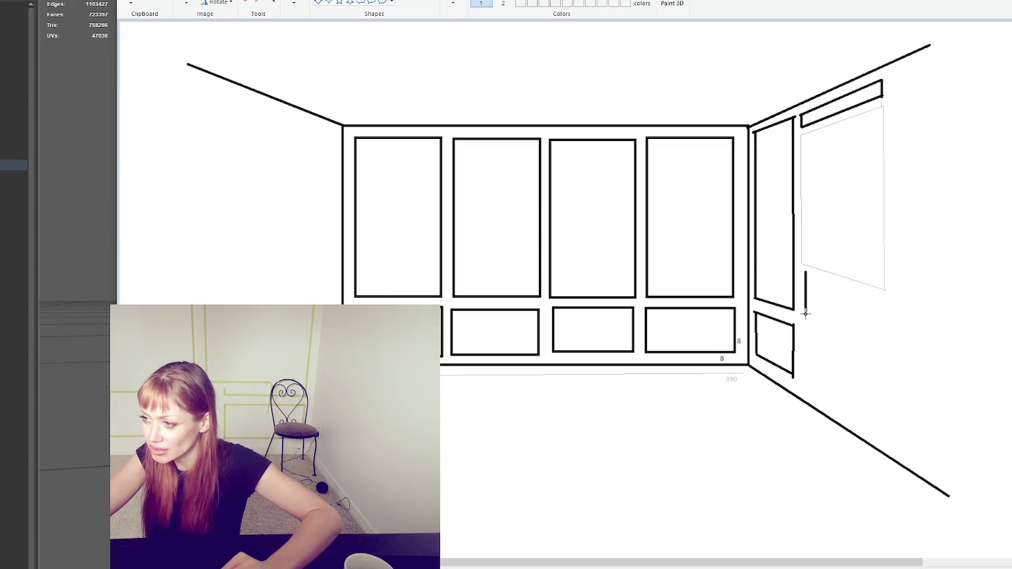
drag(883, 296, 885, 345)
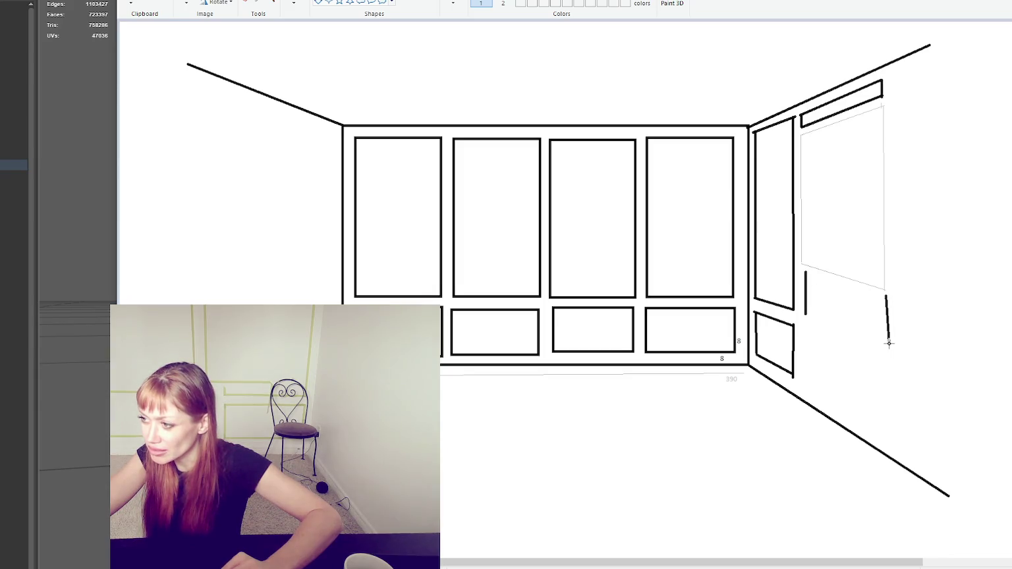
drag(826, 279, 886, 297)
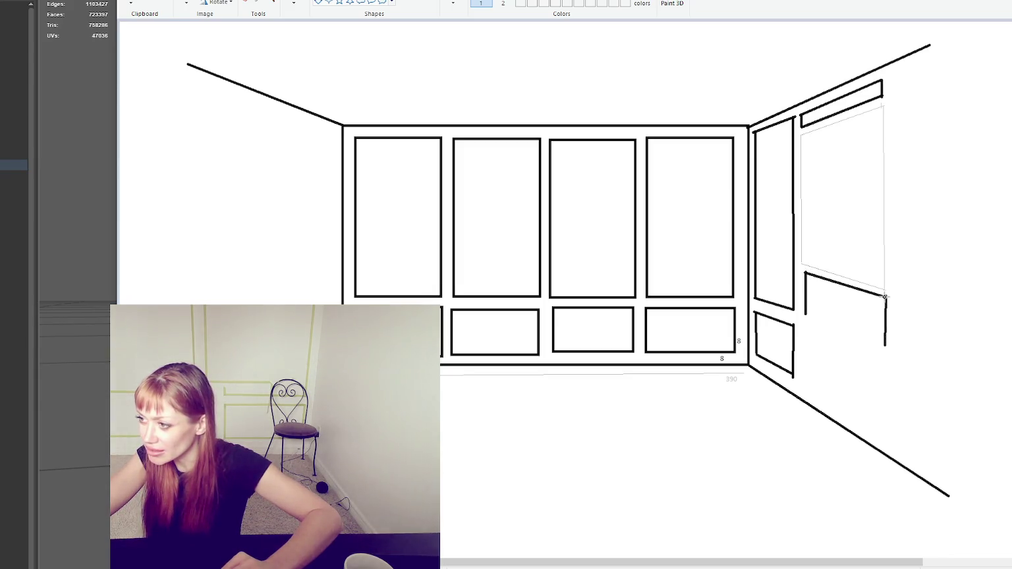
mouse_move(805, 314)
mouse_down()
mouse_move(883, 345)
mouse_move(879, 431)
mouse_up()
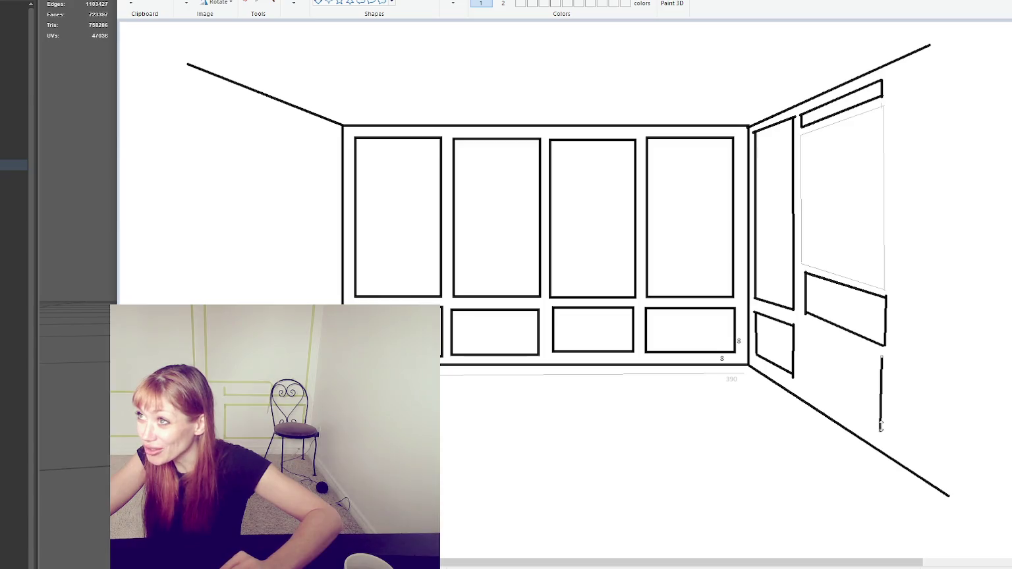
Outline the bottom panel with a left edge and slanted top and base, plus a perspective line across.
drag(807, 329, 805, 383)
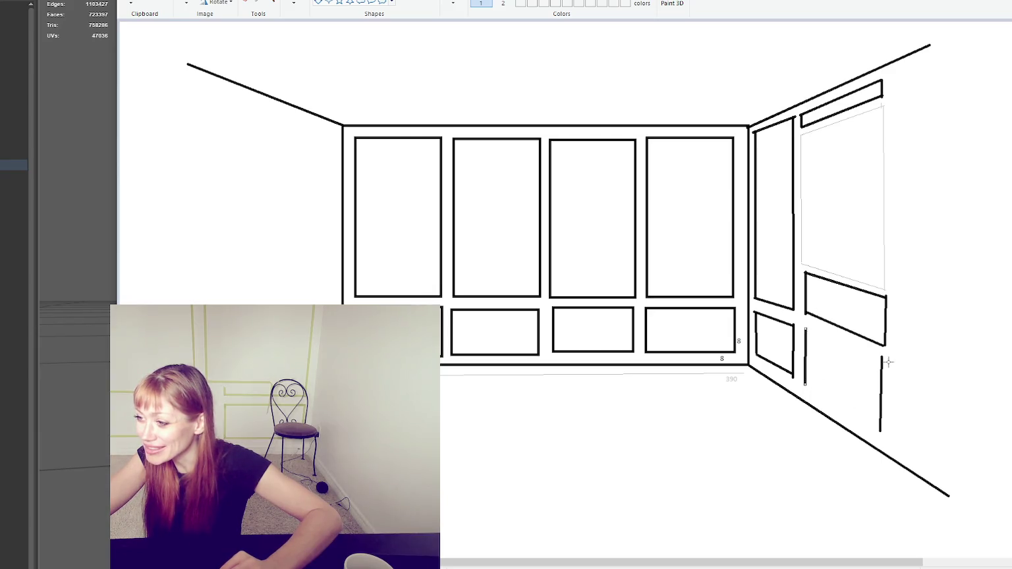
drag(879, 360, 805, 328)
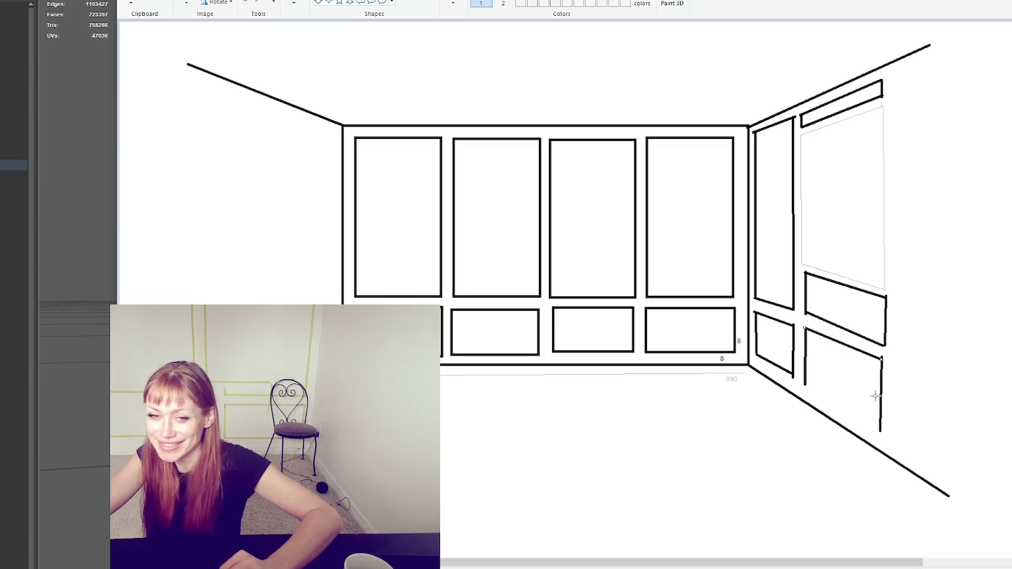
drag(880, 430, 804, 385)
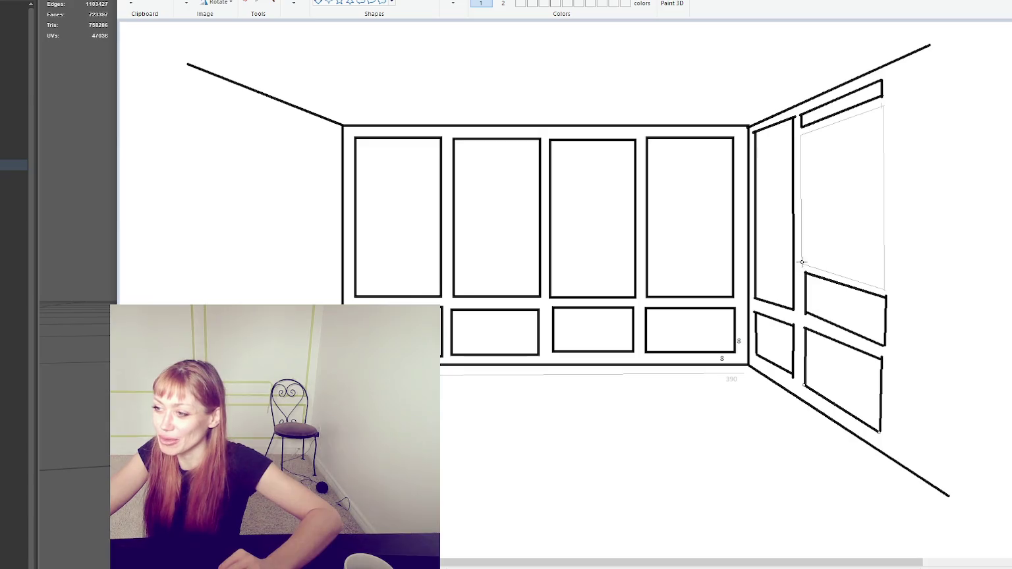
drag(755, 273, 886, 319)
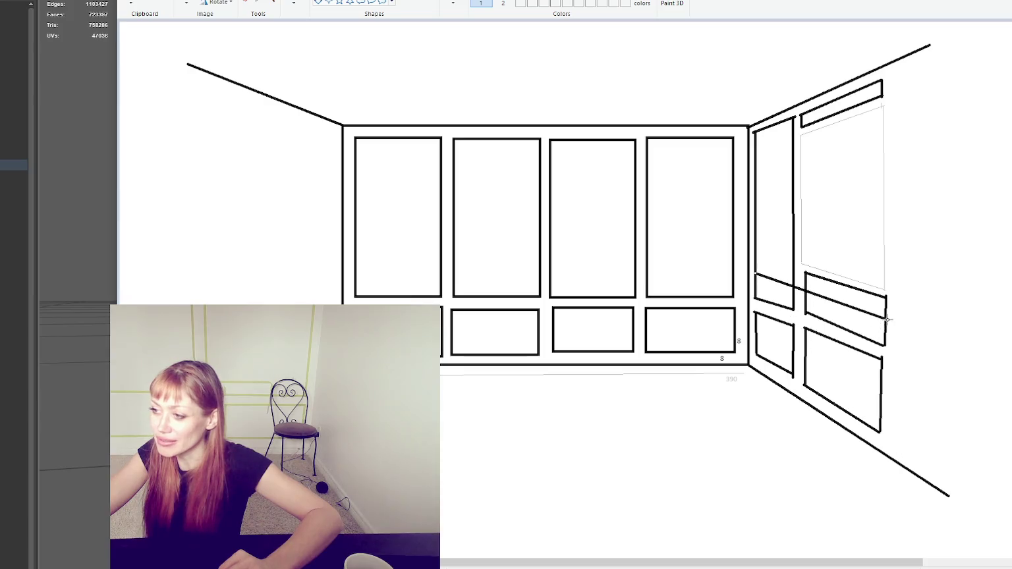
Undo the stray diagonal, add a crossbar splitting the narrow panel, and thicken the left edges.
key(ctrl+z)
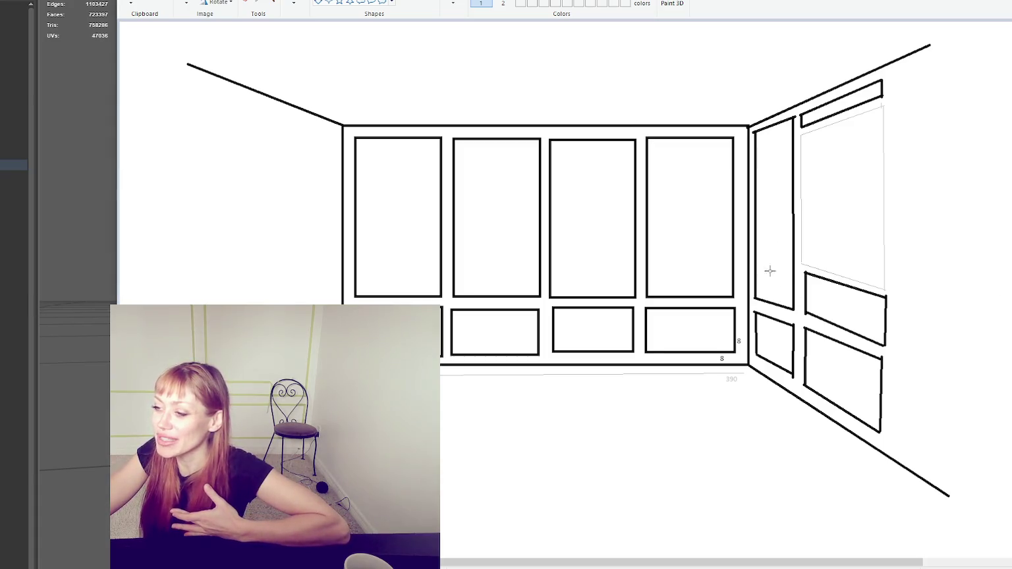
mouse_move(797, 271)
mouse_down()
mouse_move(752, 264)
mouse_move(794, 360)
mouse_up()
drag(754, 285, 755, 337)
drag(804, 305, 805, 338)
Thicken the lower panels' right edges, redrawing one in the secondary colour.
drag(889, 335, 883, 396)
drag(881, 290, 883, 426)
click(502, 3)
mouse_move(886, 293)
mouse_down()
mouse_move(884, 427)
mouse_move(885, 290)
mouse_up()
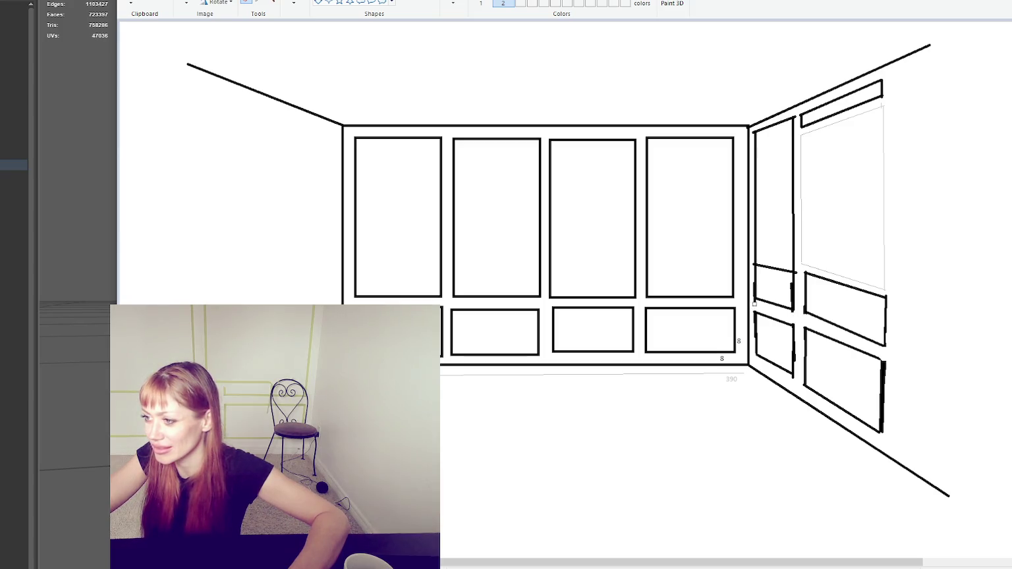
Undo the last line and erase the dividers between the lower right-wall panels.
key(ctrl+z)
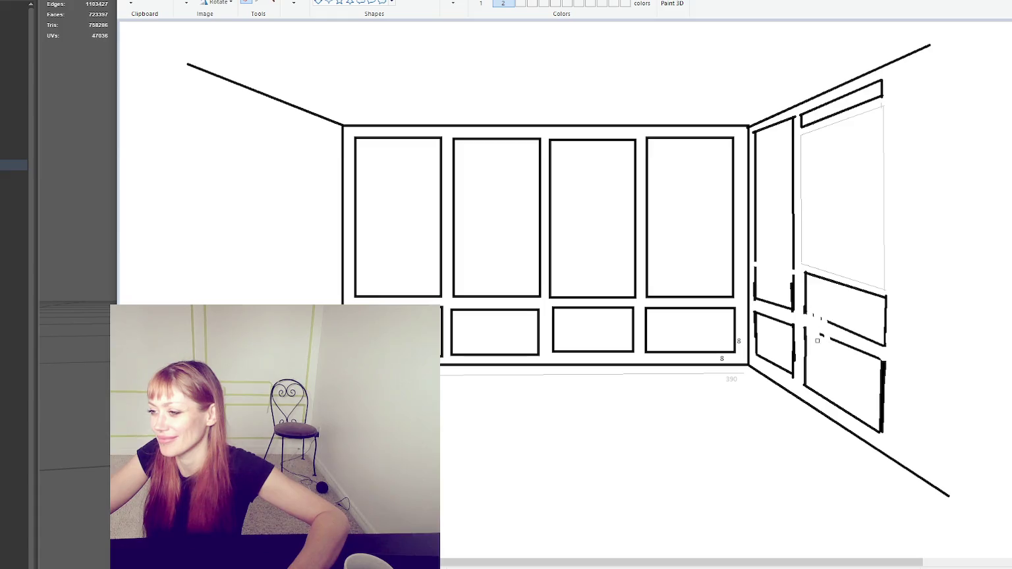
mouse_move(845, 353)
mouse_down()
mouse_move(851, 363)
mouse_move(858, 347)
mouse_move(884, 351)
mouse_up()
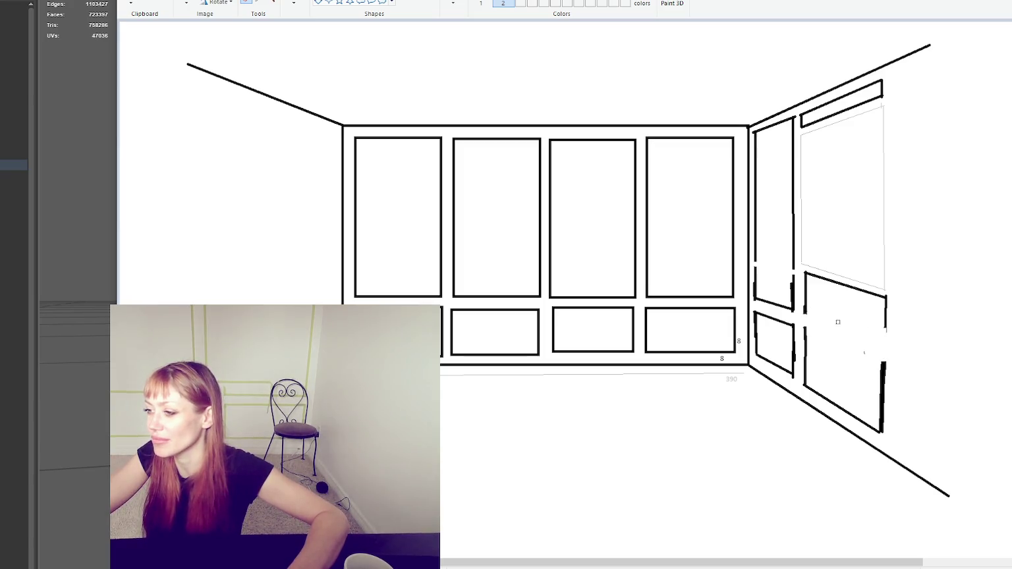
drag(767, 305, 785, 323)
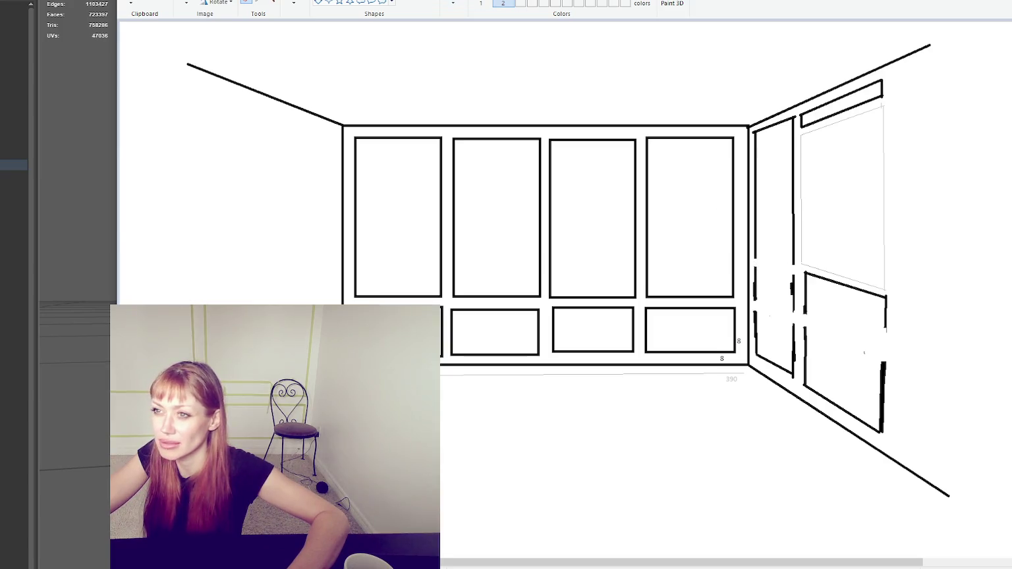
Redraw the small panel's slanted edges and the large panel's edges as solid, thick lines.
drag(757, 259, 793, 265)
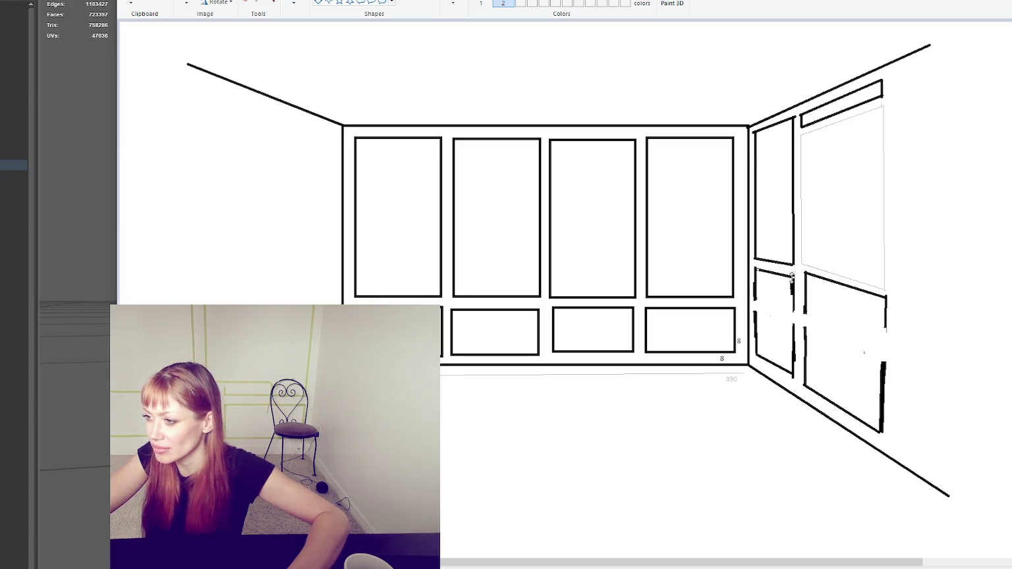
drag(794, 276, 754, 268)
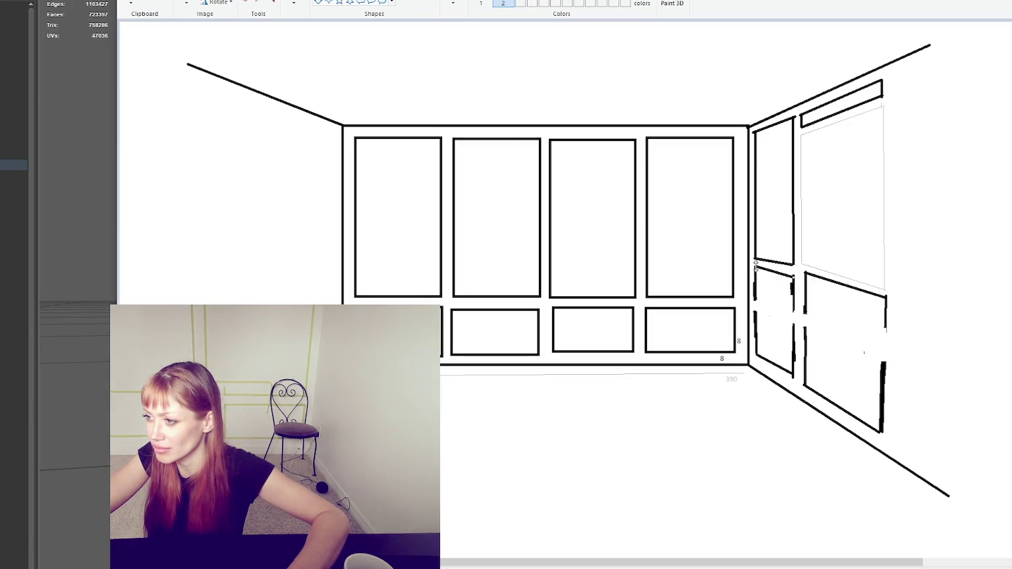
drag(794, 370, 792, 278)
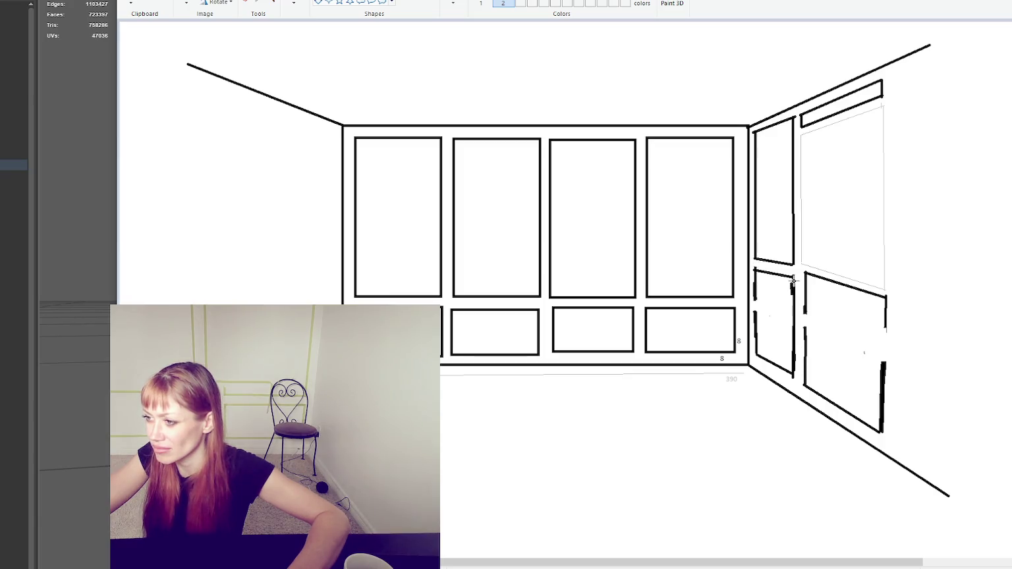
mouse_move(756, 351)
mouse_down()
mouse_move(754, 271)
mouse_move(804, 385)
mouse_up()
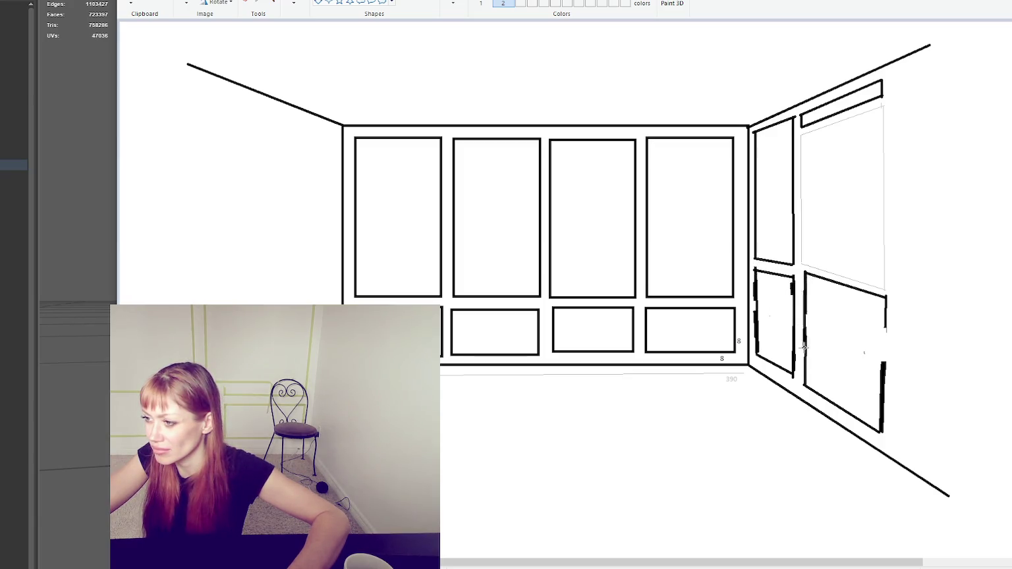
drag(887, 297, 884, 392)
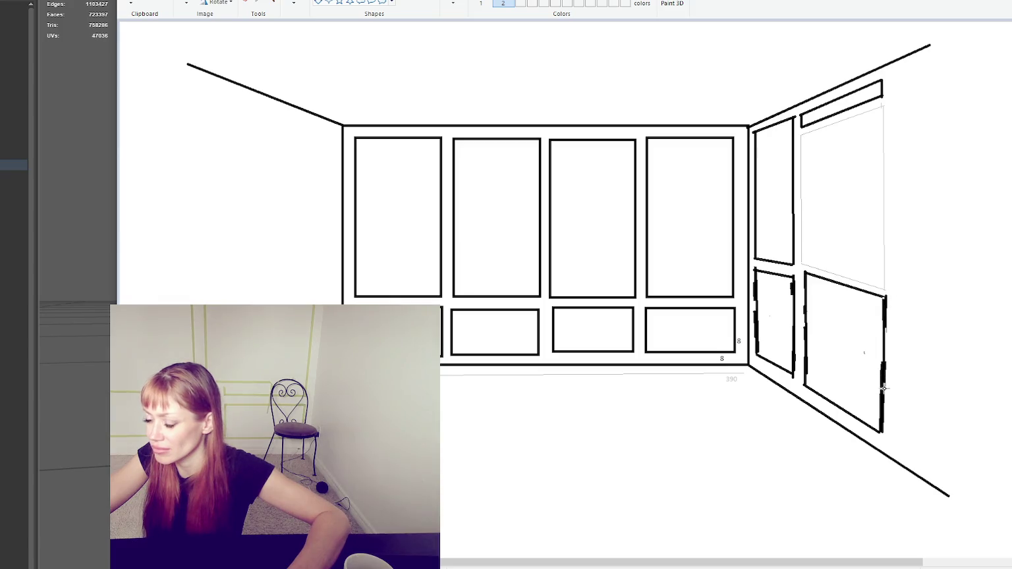
drag(801, 272, 883, 299)
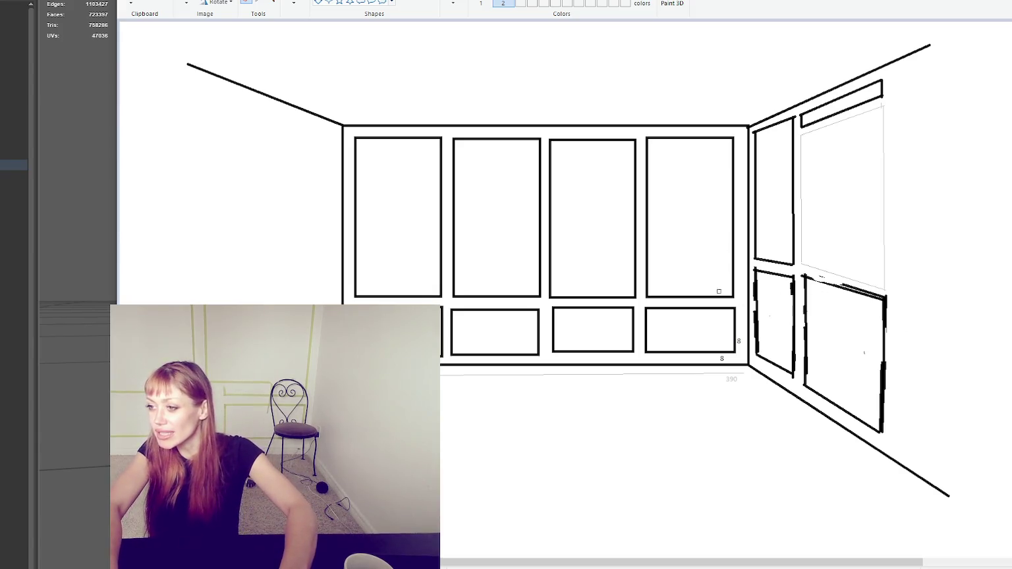
Erase part of the right-wall panel outlines near the top edge.
drag(804, 274, 831, 283)
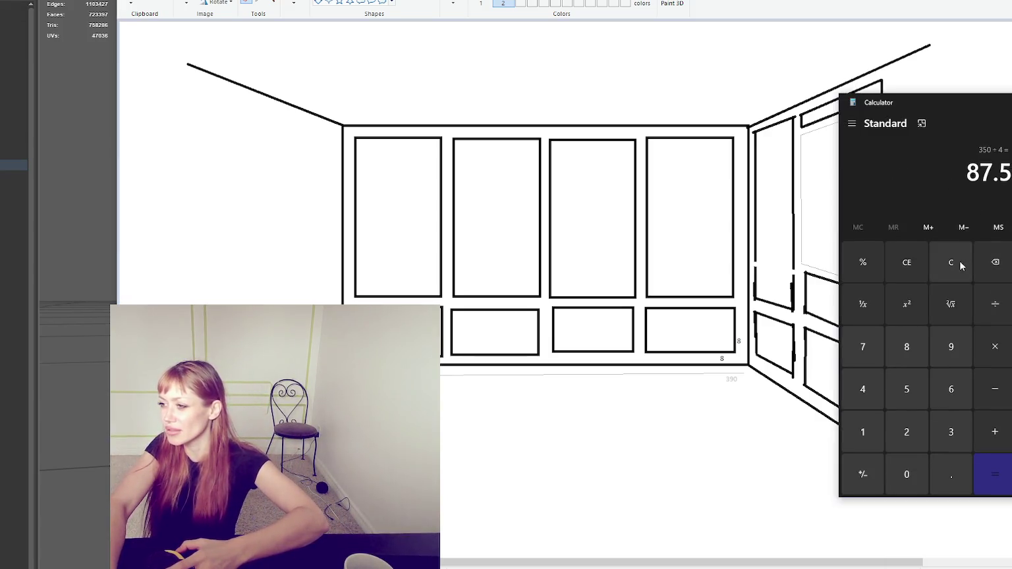
Clear Calculator and compute 25 − 18 = 7, returning afterwards to the Paint canvas.
click(951, 263)
click(907, 431)
click(906, 389)
click(994, 389)
click(906, 346)
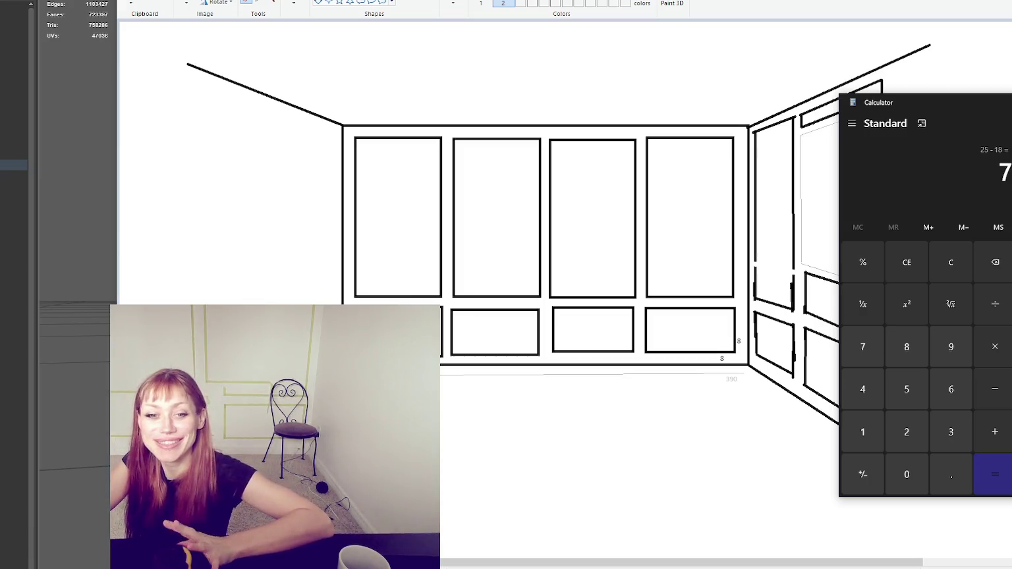
click(269, 278)
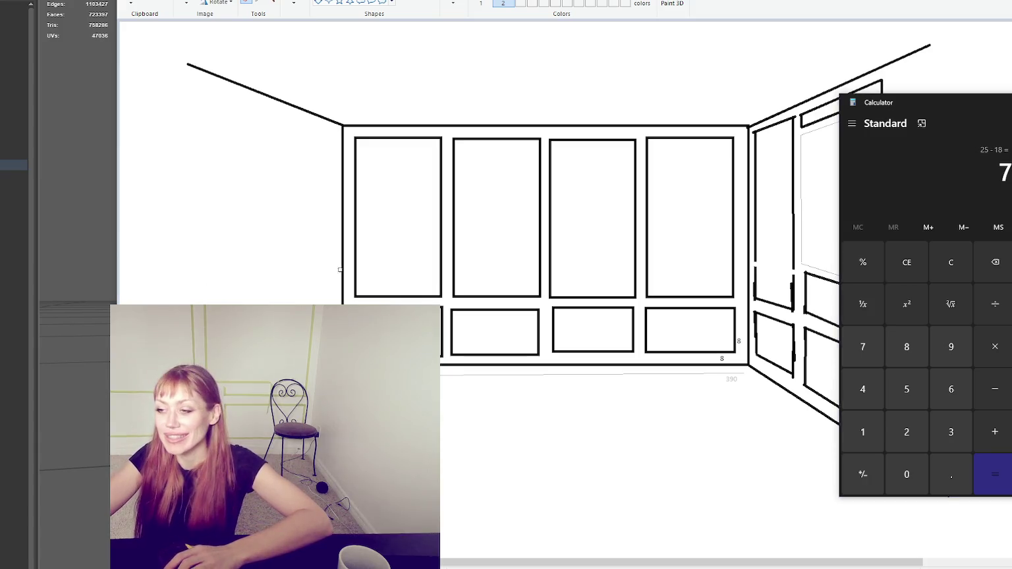